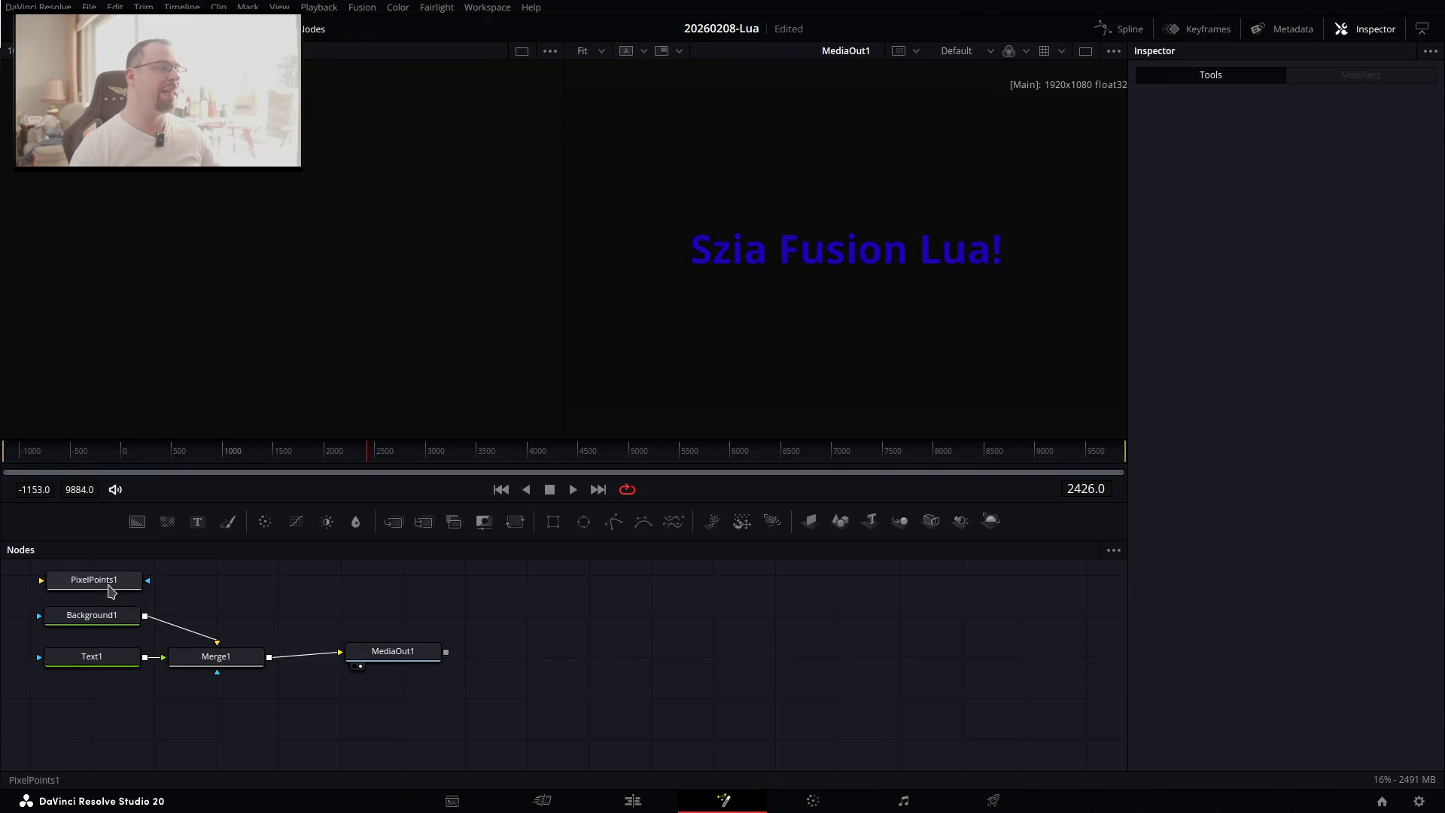
Select the PixelPoints1 node, then switch to the ChatGPT conversation in Chrome.
{"action": "left_click", "coordinate": [109, 590]}
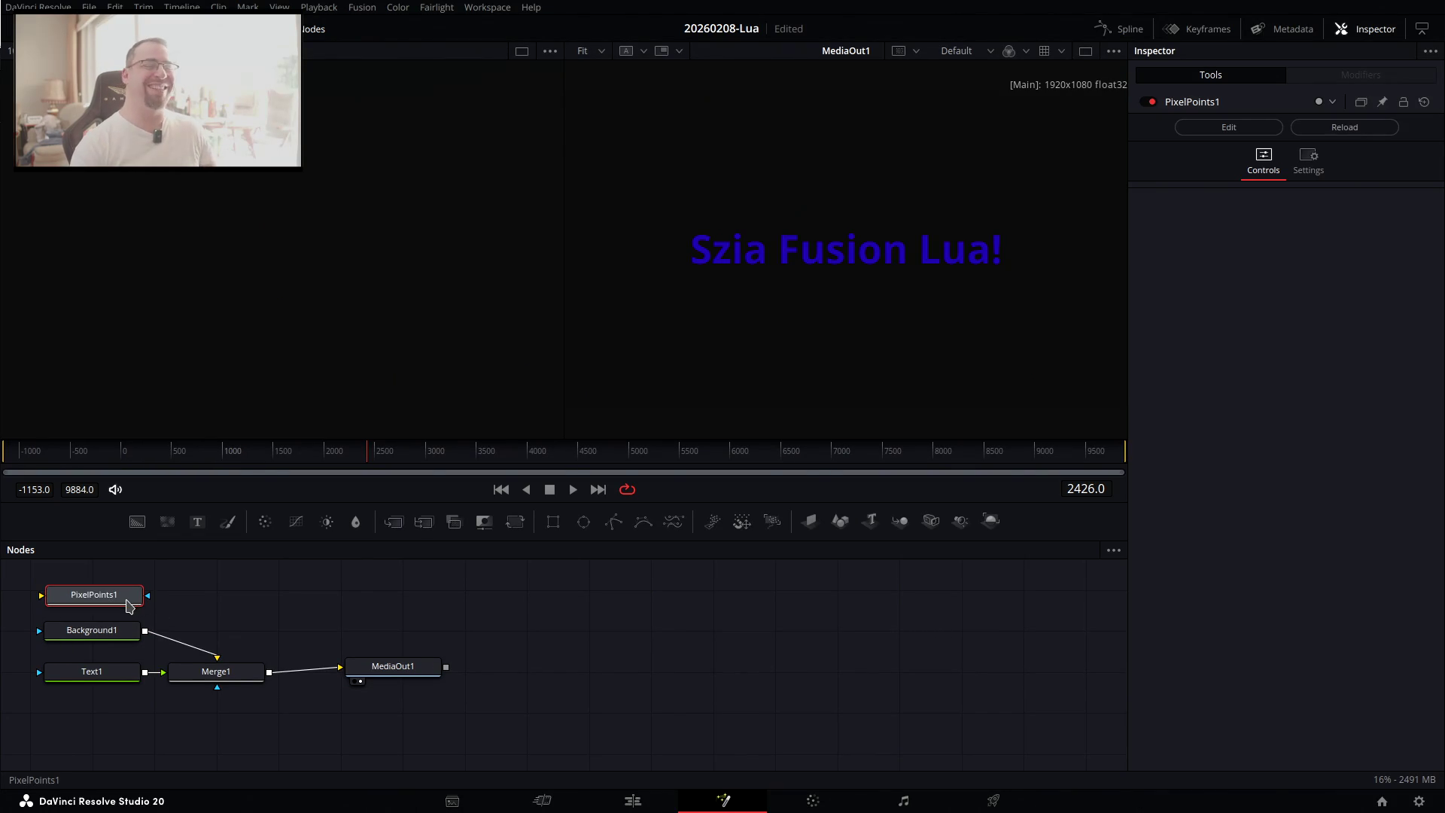
{"action": "key", "text": "alt+Tab"}
Tell ChatGPT PixelPoints1 won't connect into a Merge, then copy its LINK_Main Create() fix.
{"action": "scroll", "coordinate": [587, 628], "scroll_direction": "down", "scroll_amount": 4}
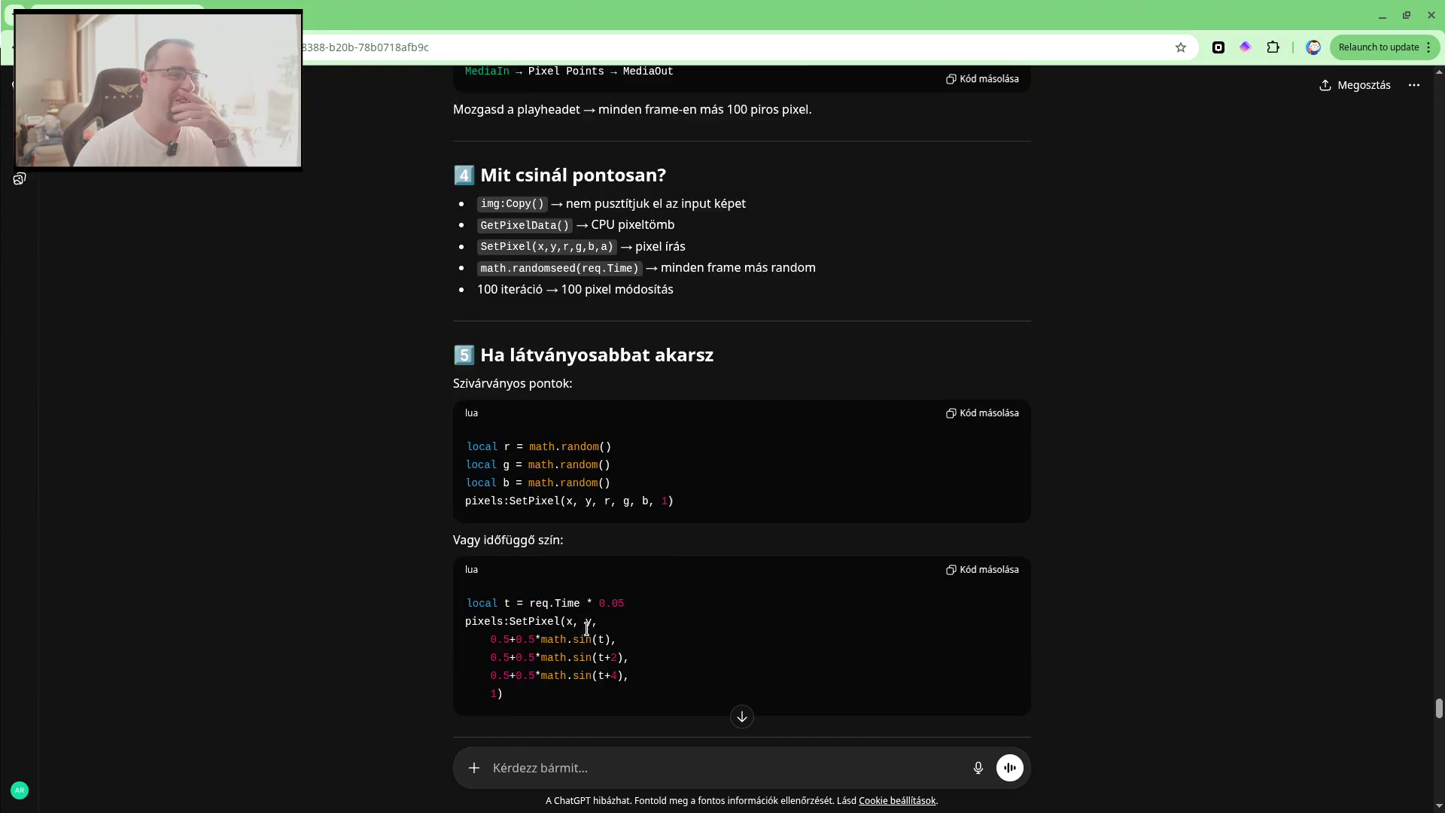
{"action": "scroll", "coordinate": [587, 628], "scroll_direction": "down", "scroll_amount": 20}
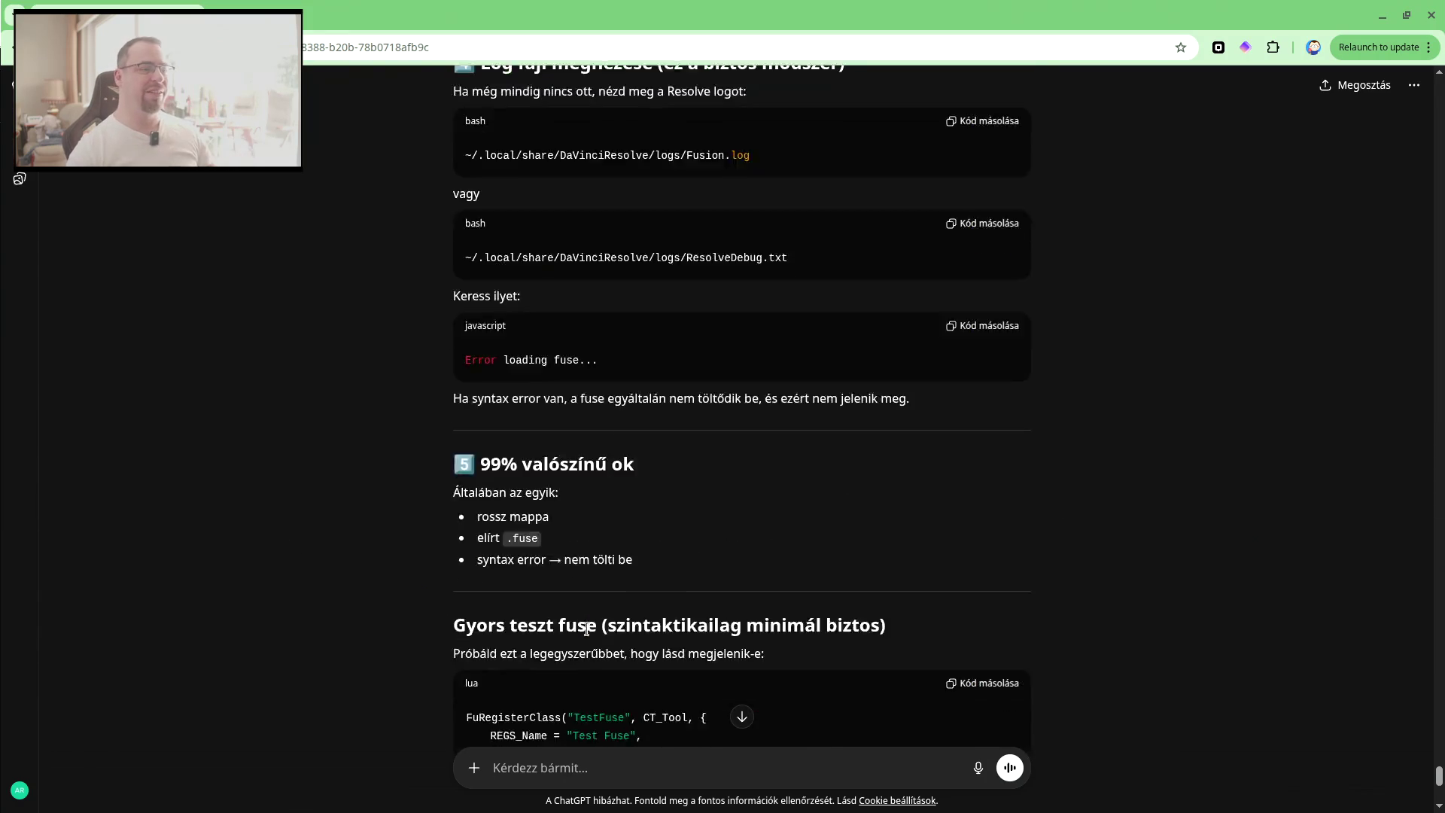
{"action": "scroll", "coordinate": [587, 628], "scroll_direction": "down", "scroll_amount": 7}
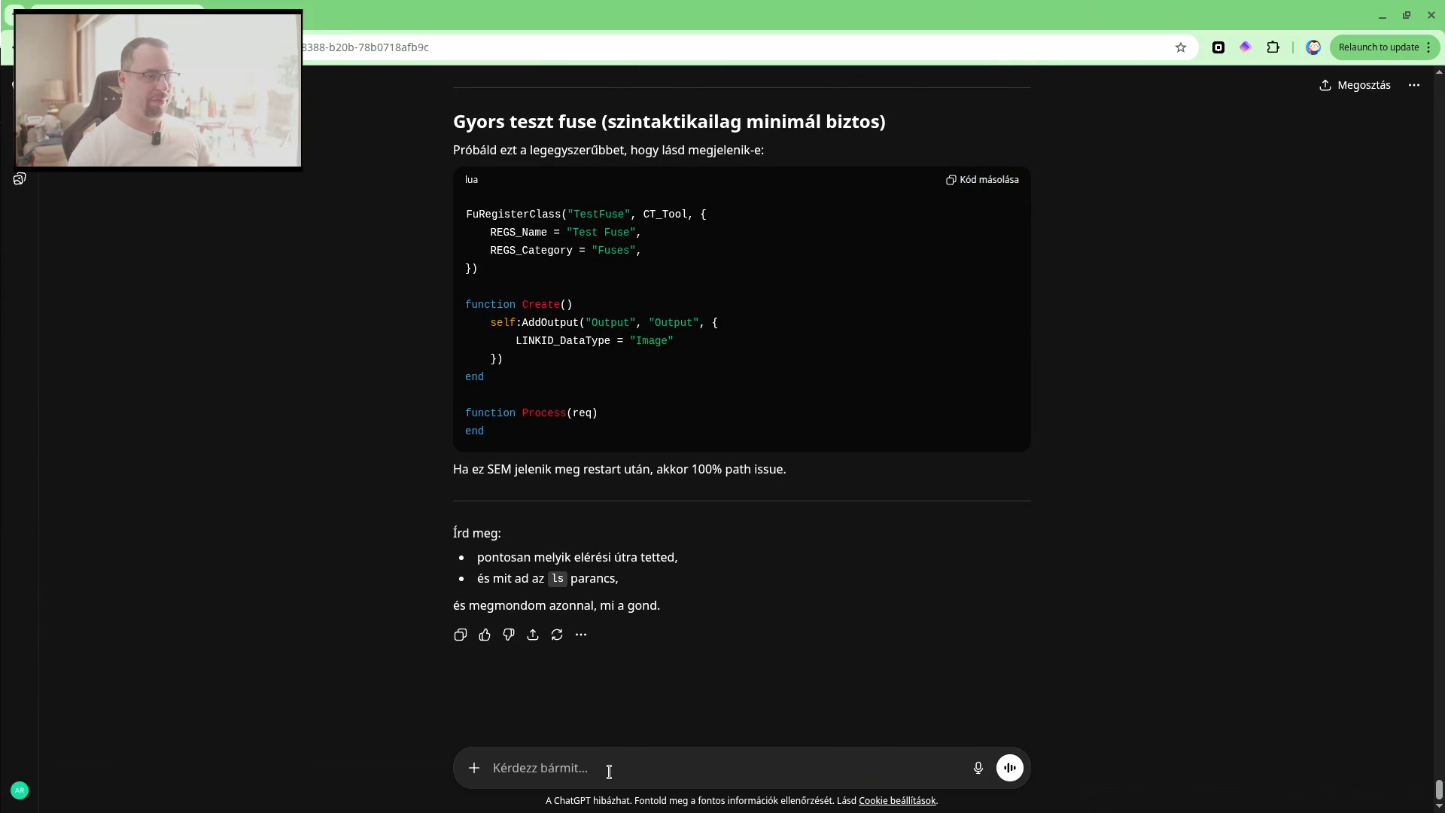
{"action": "type", "text": "a restart hiányzott, most már jó. De a"}
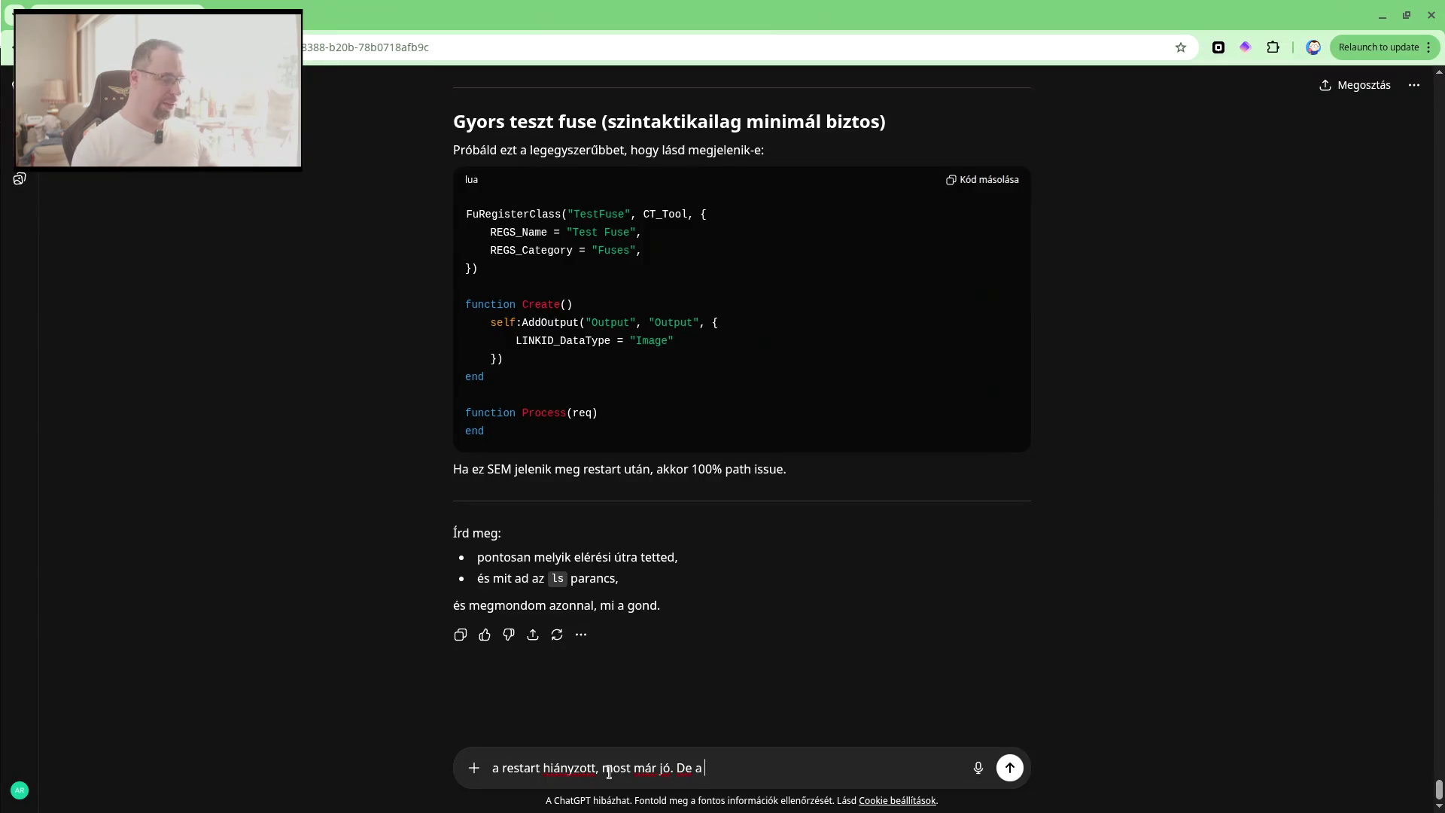
{"action": "type", "text": "PixelPoints1 node-"}
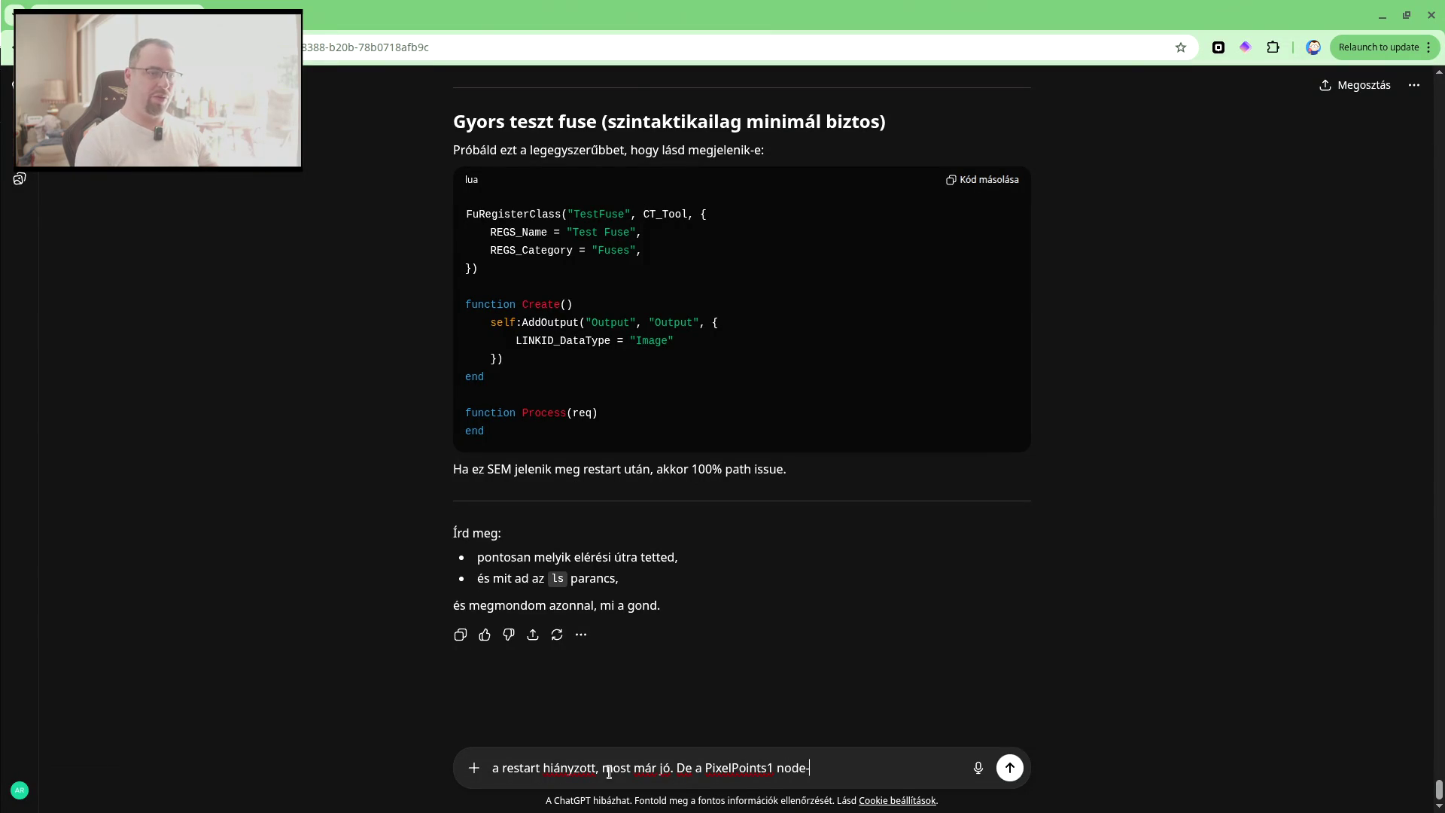
{"action": "type", "text": "dom bej"}
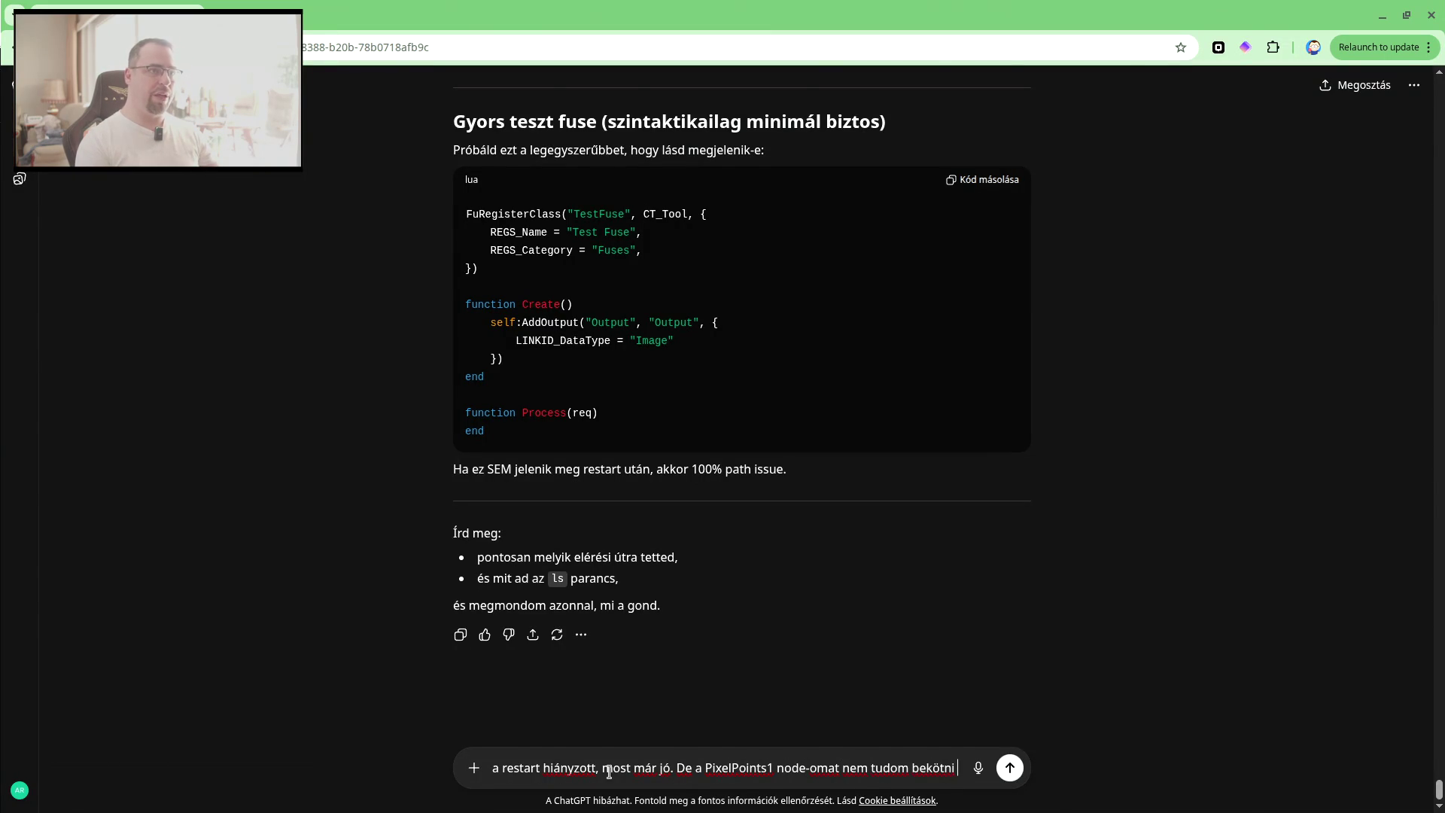
{"action": "type", "text": " egy merge-be,"}
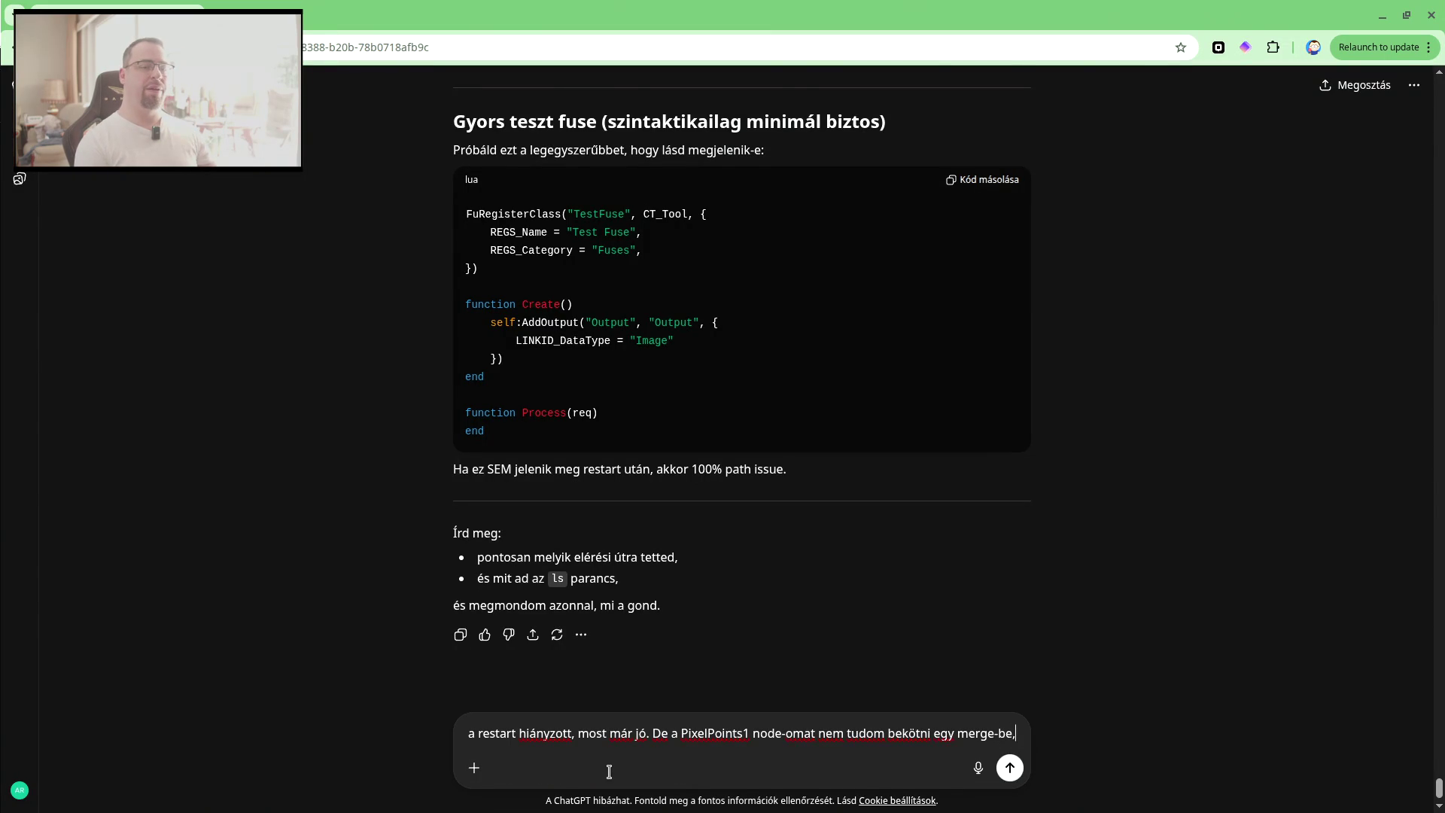
{"action": "type", "text": " nem húzza oda."}
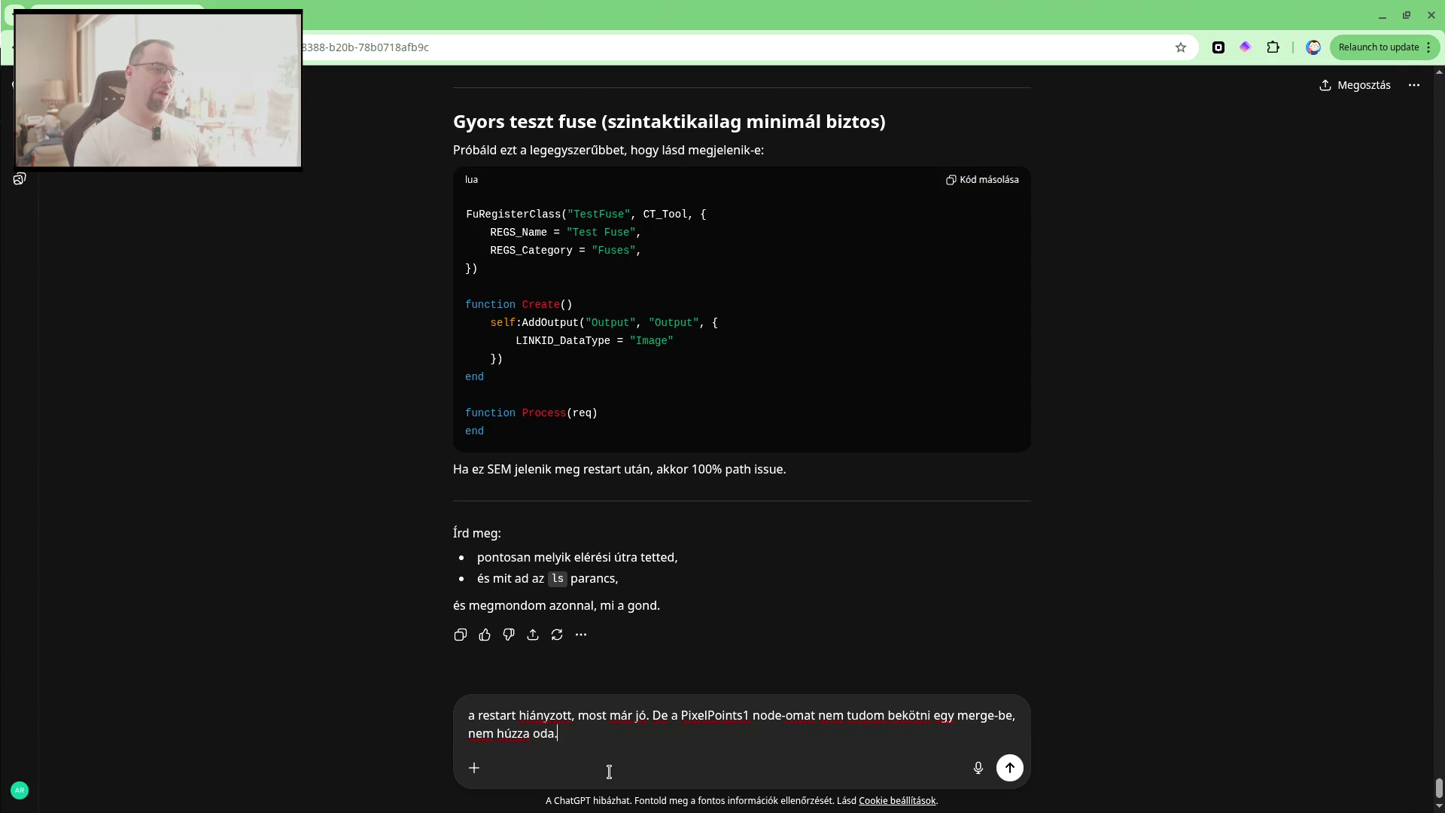
{"action": "key", "text": "Return"}
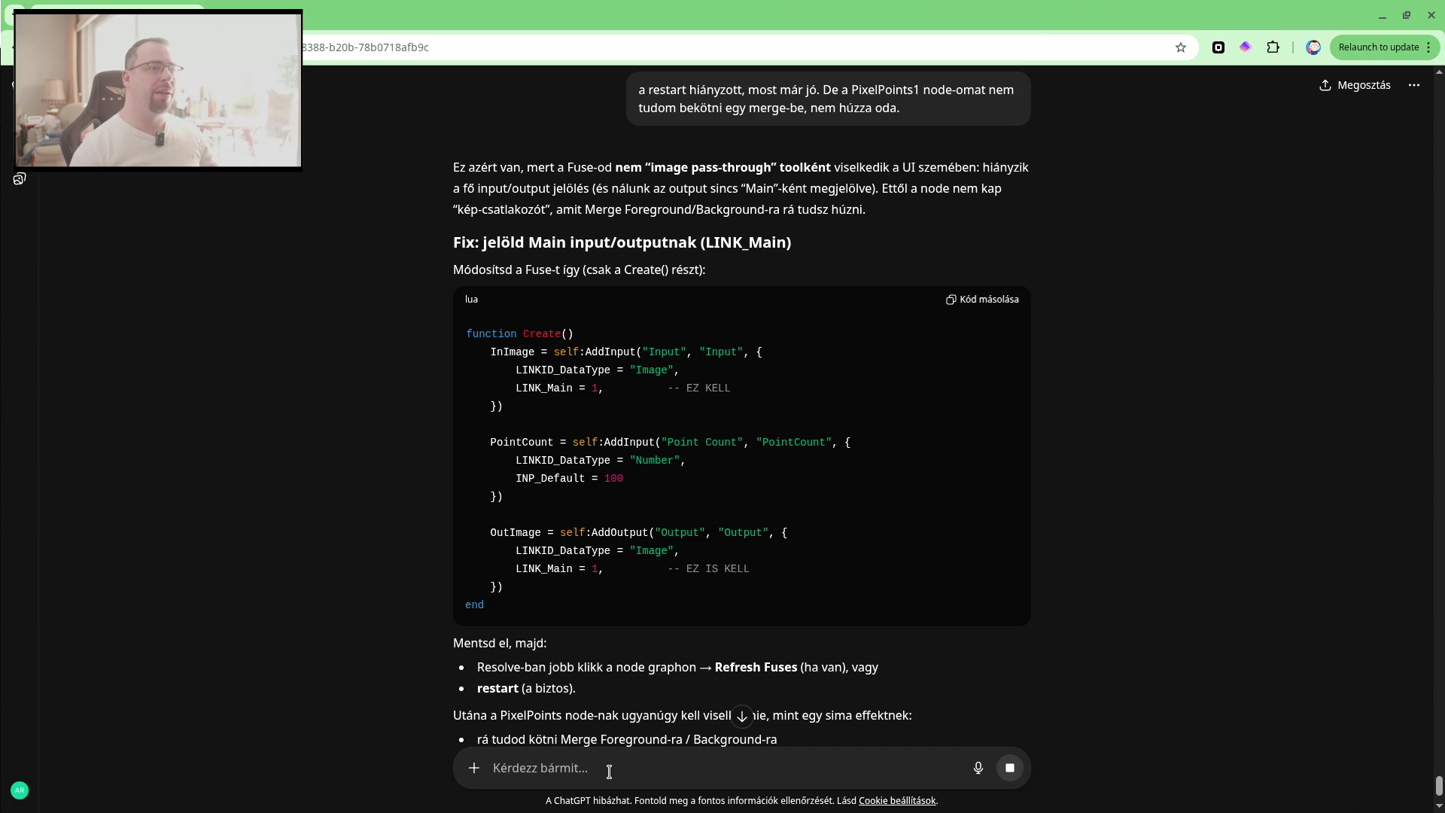
{"action": "left_click", "coordinate": [978, 298]}
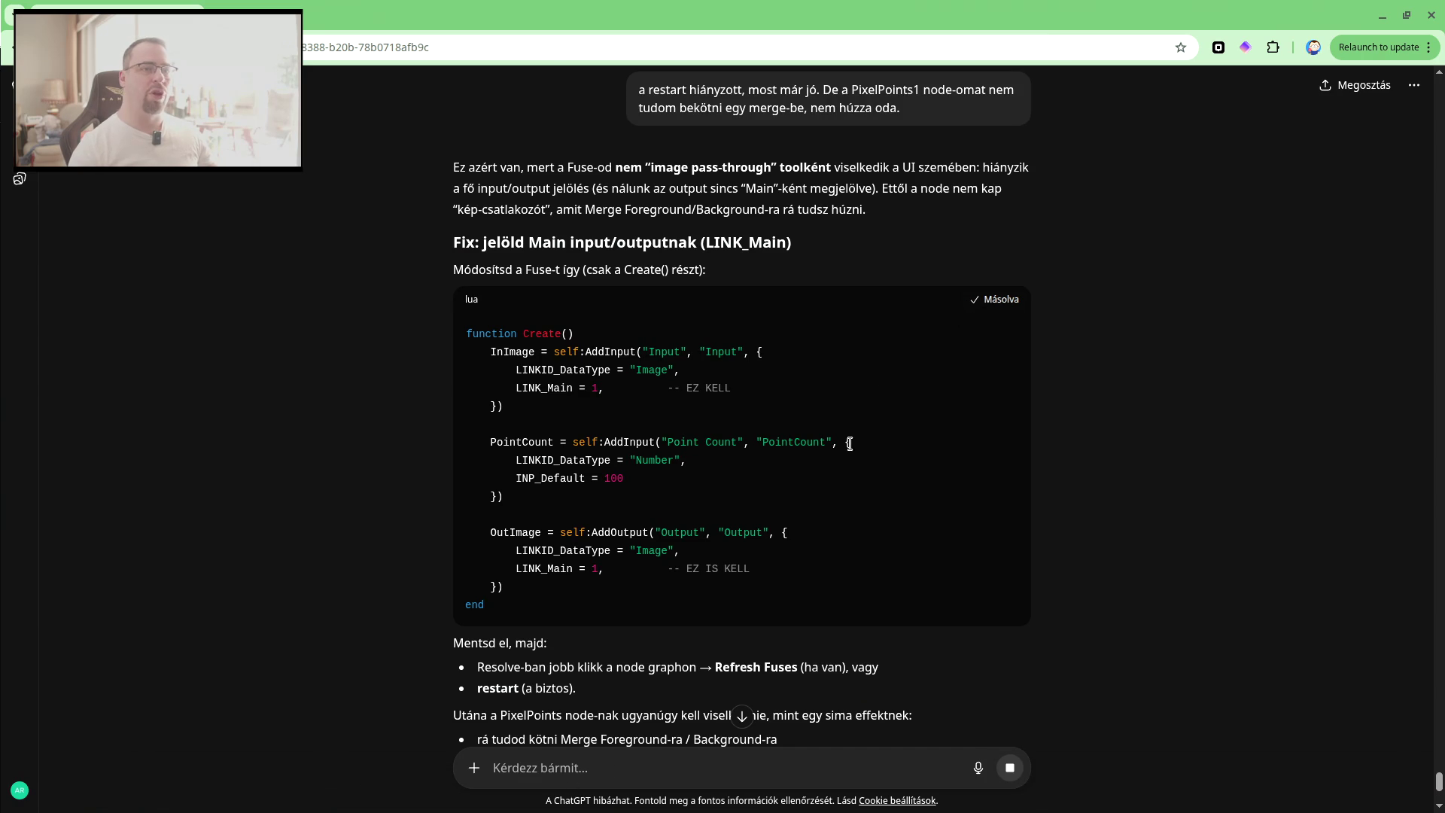
Start Midnight Commander (mc) in the Konsole terminal.
{"action": "key", "text": "alt+Tab"}
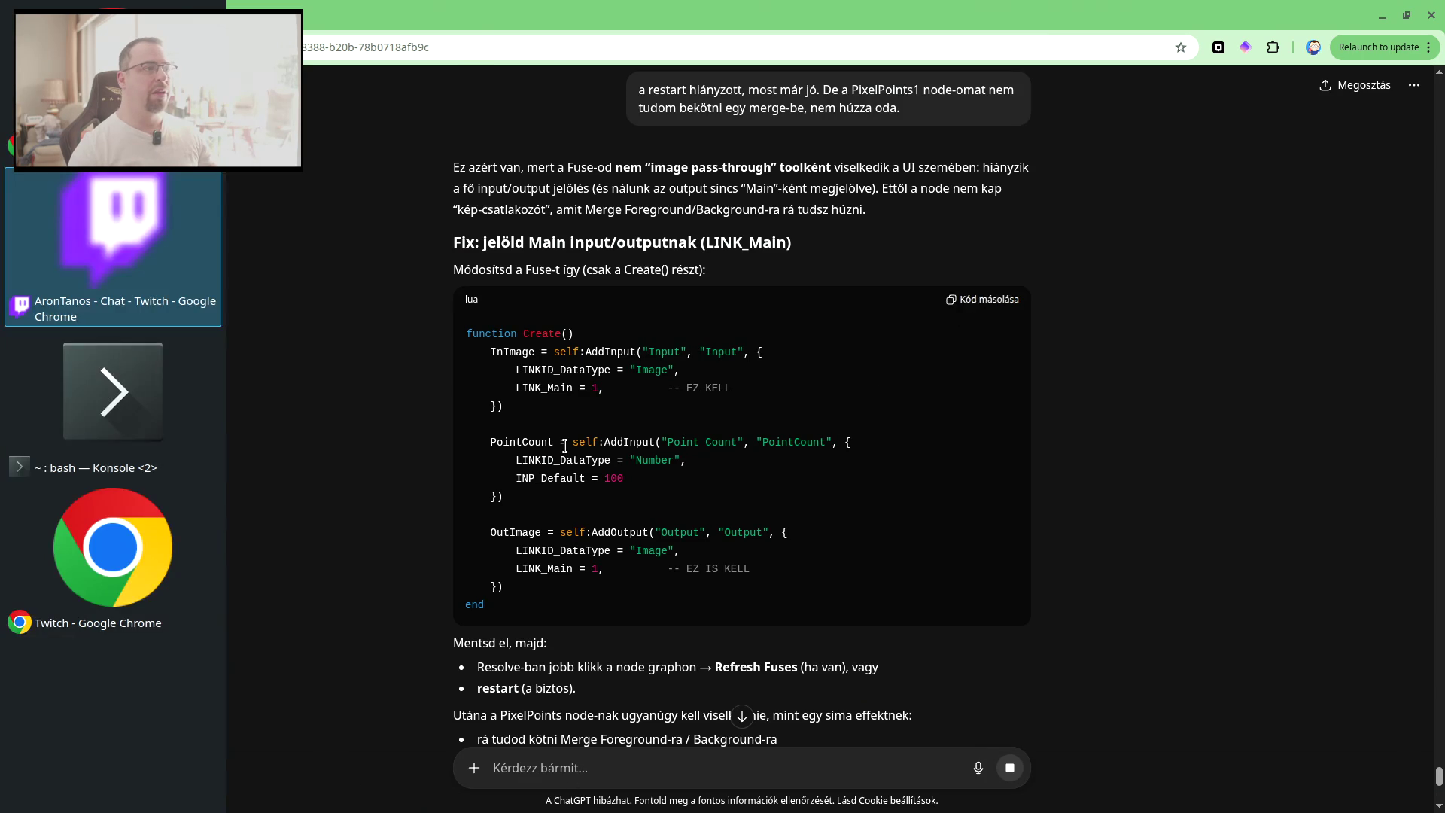
{"action": "key", "text": "Return"}
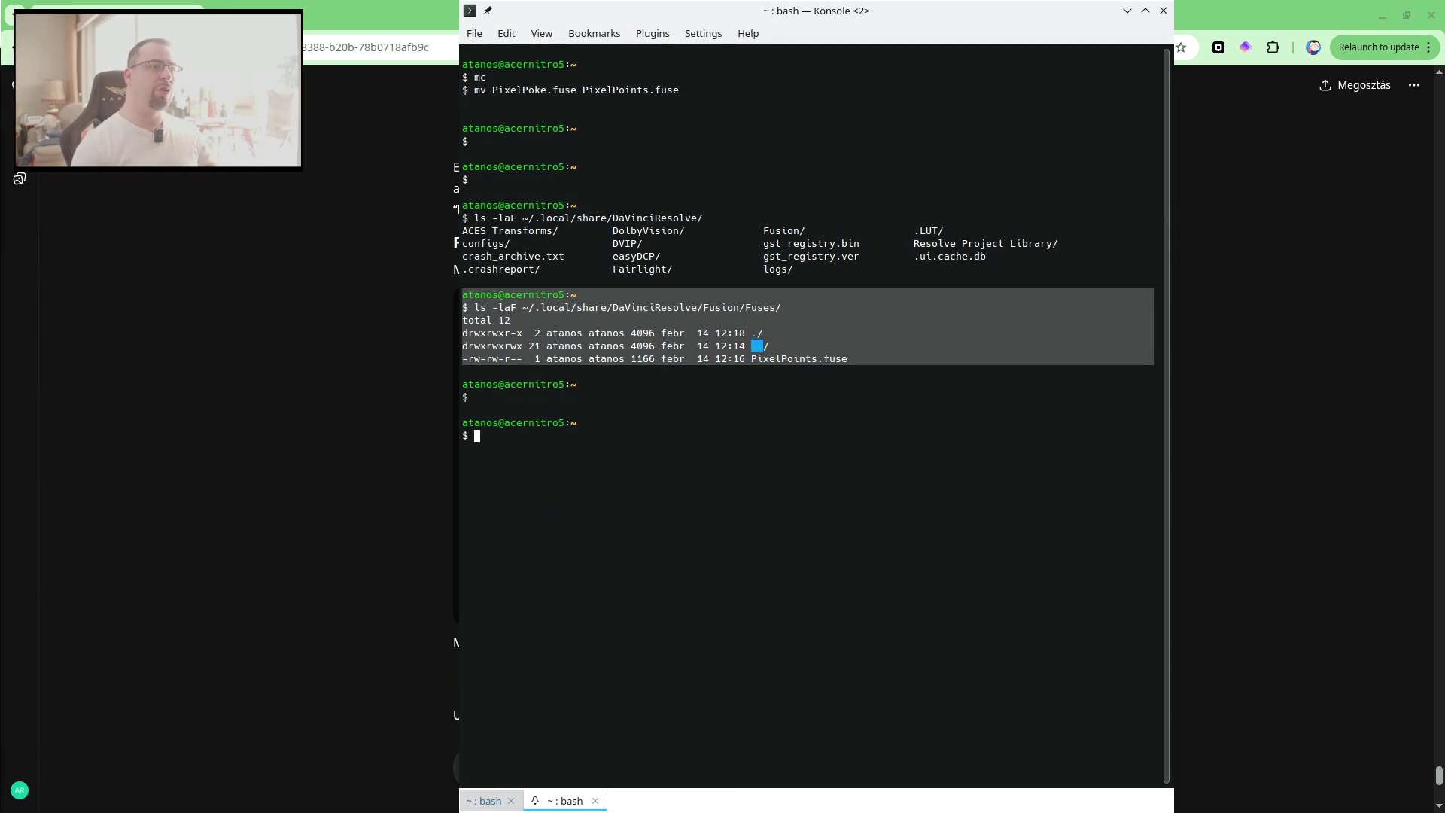
{"action": "type", "text": "mc"}
{"action": "key", "text": "Return"}
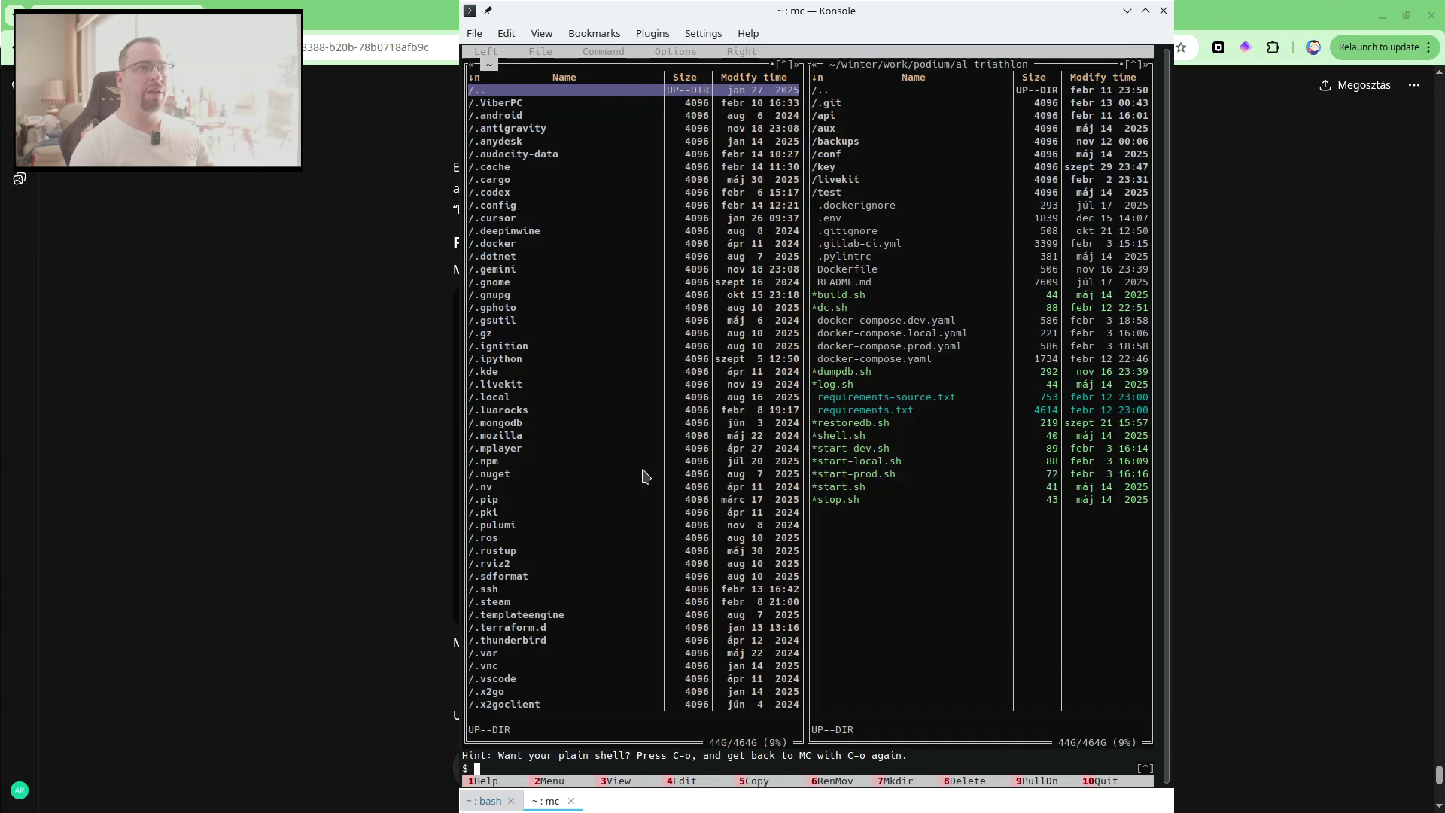
Navigate to the ~/.local/share/DaVinciResolve/Fusion/Fuses folder.
{"action": "type", "text": "cd"}
{"action": "key", "text": "Return"}
{"action": "key", "text": "ctrl+s"}
{"action": "type", "text": ".lo/"}
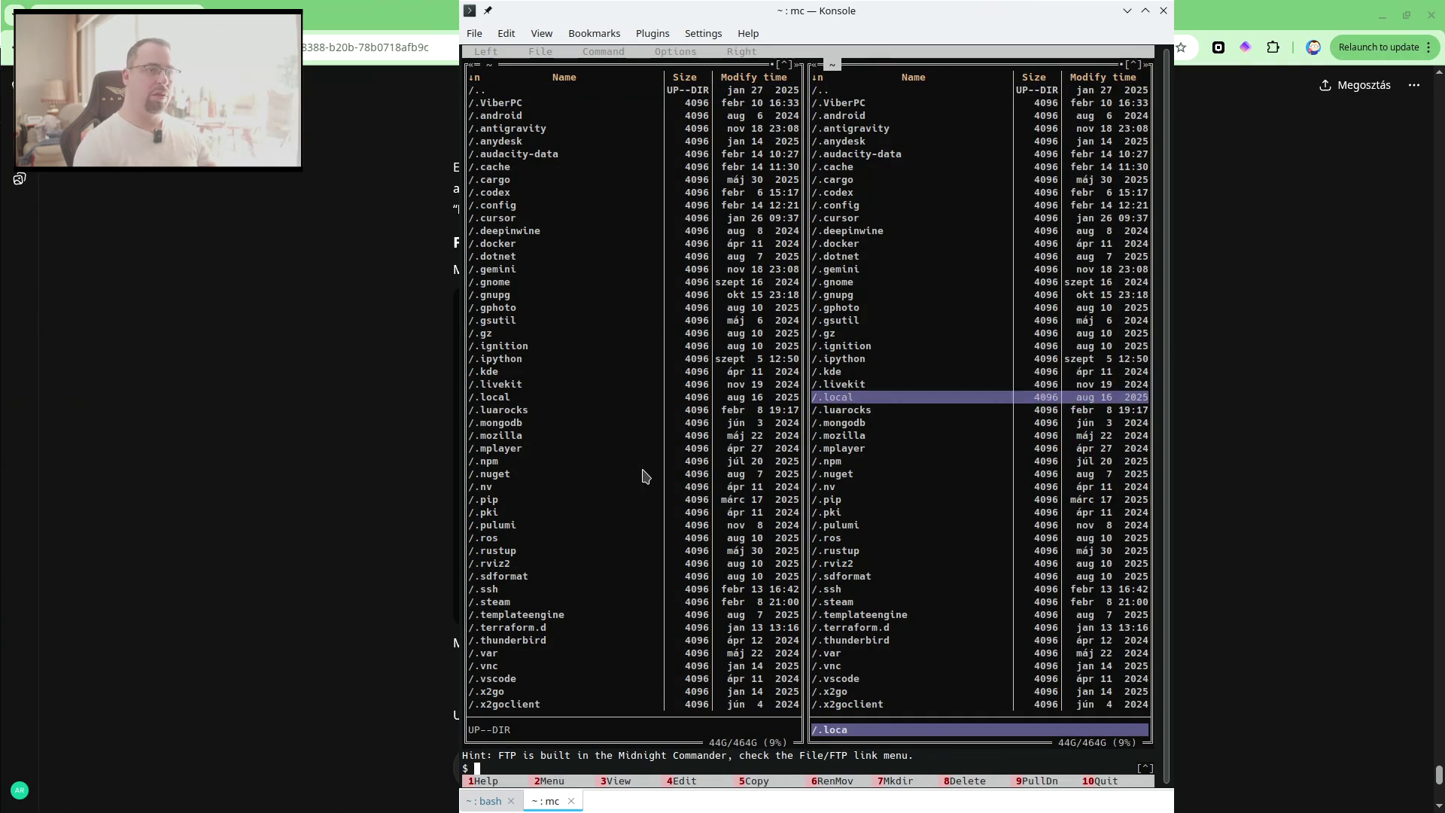
{"action": "type", "text": "sh/Da/"}
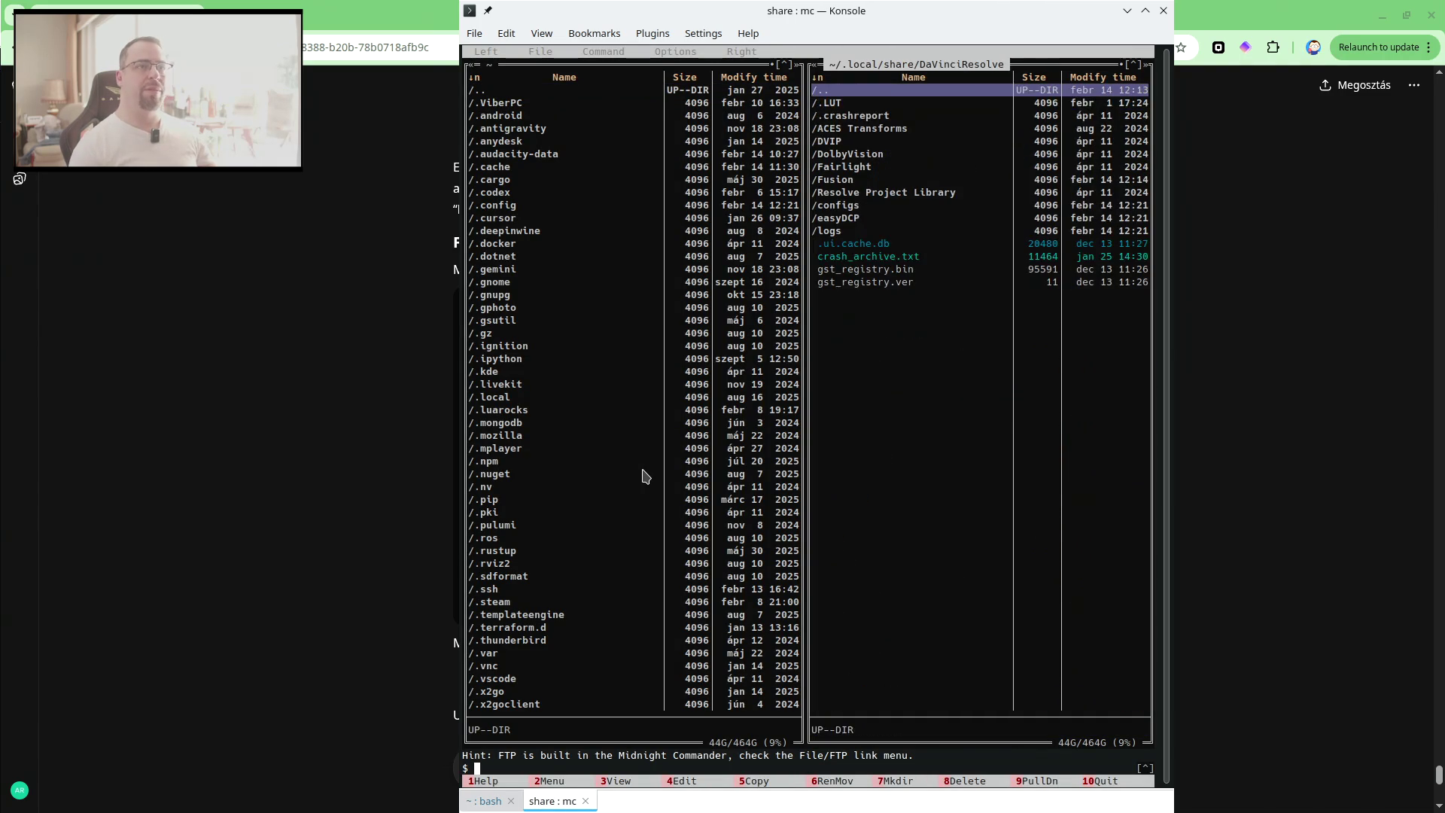
{"action": "key", "text": "Down"}
{"action": "key", "text": "Down"}
{"action": "key", "text": "Down"}
{"action": "key", "text": "Down"}
{"action": "key", "text": "Down"}
{"action": "key", "text": "Return"}
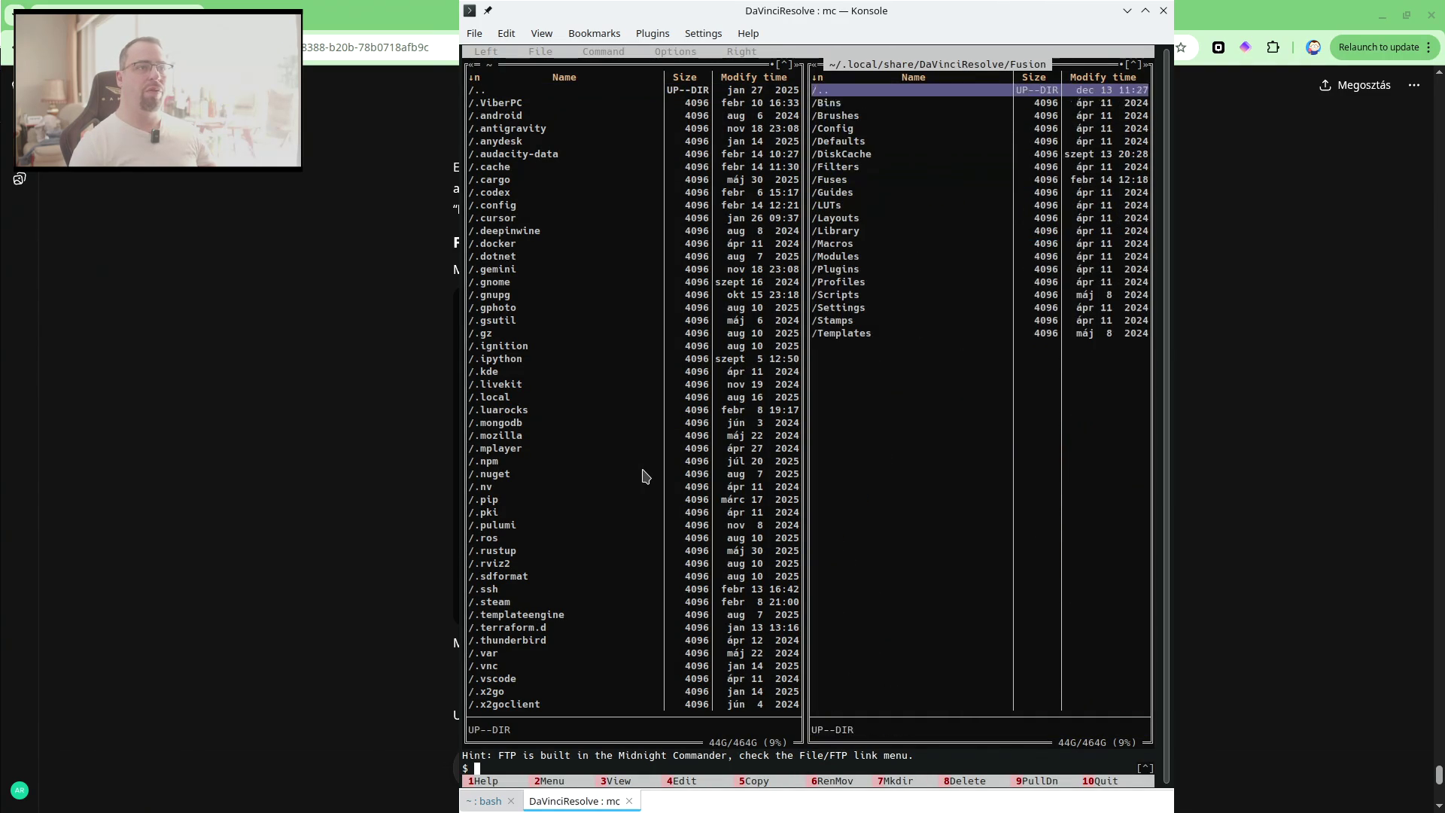
{"action": "key", "text": "Down"}
{"action": "key", "text": "Down"}
{"action": "key", "text": "Down"}
{"action": "key", "text": "Down"}
{"action": "key", "text": "Down"}
{"action": "key", "text": "Down"}
{"action": "key", "text": "Return"}
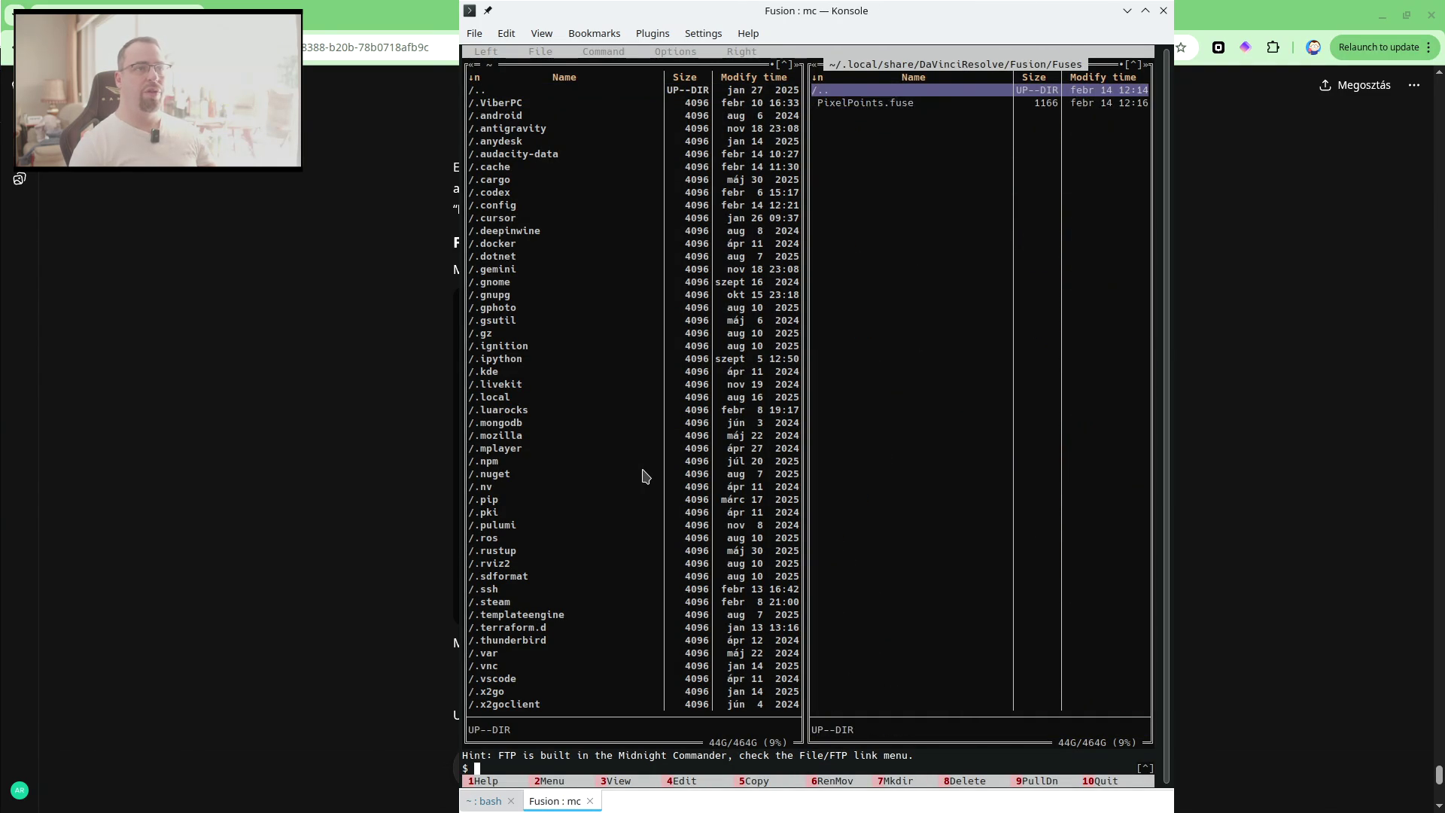
Replace the old Create() in PixelPoints.fuse with the pasted LINK_Main version and save it.
{"action": "key", "text": "Down"}
{"action": "key", "text": "F4"}
{"action": "key", "text": "Down"}
{"action": "key", "text": "Down"}
{"action": "key", "text": "Down"}
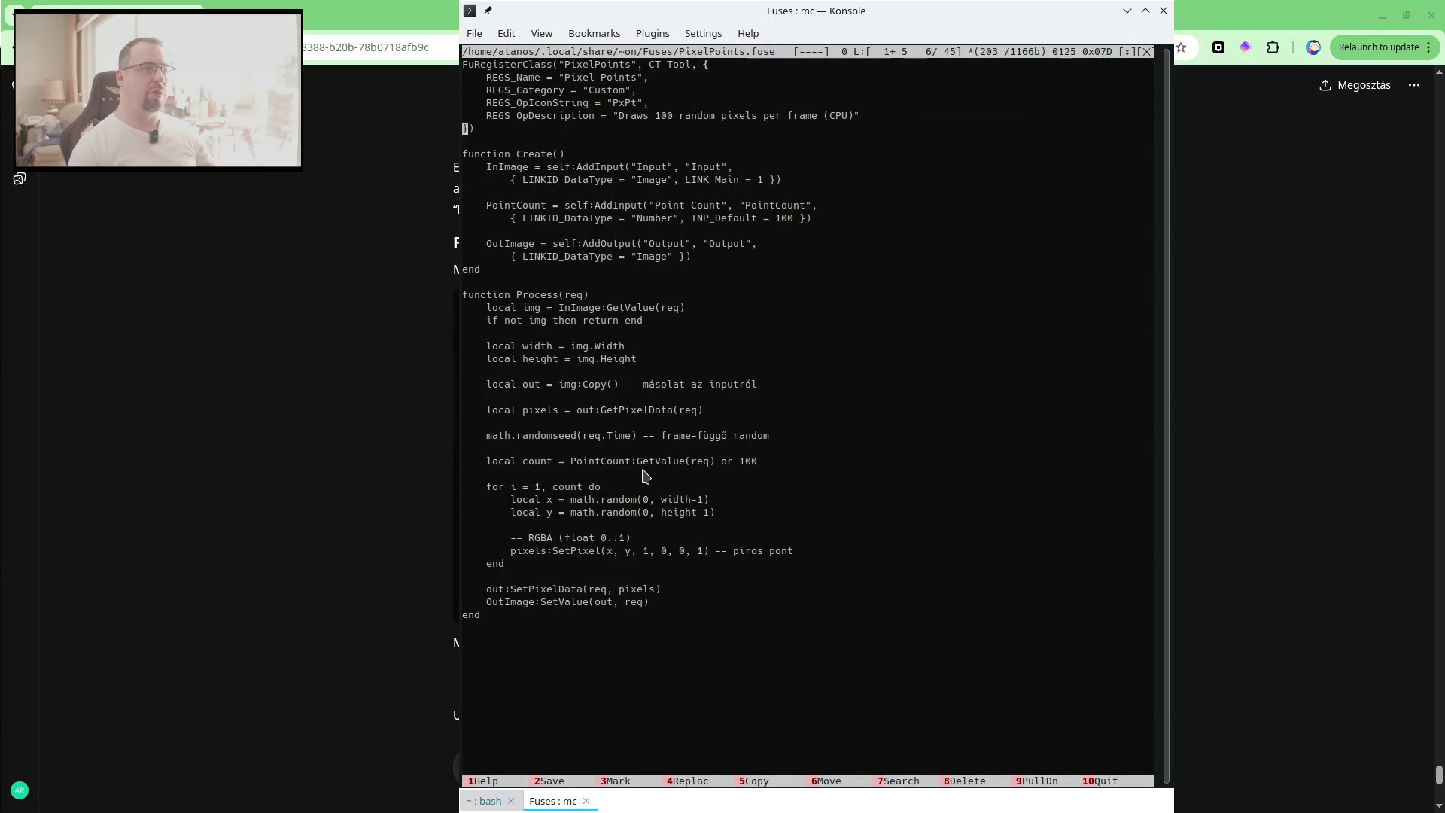
{"action": "key", "text": "ctrl+y"}
{"action": "key", "text": "ctrl+y"}
{"action": "key", "text": "ctrl+y"}
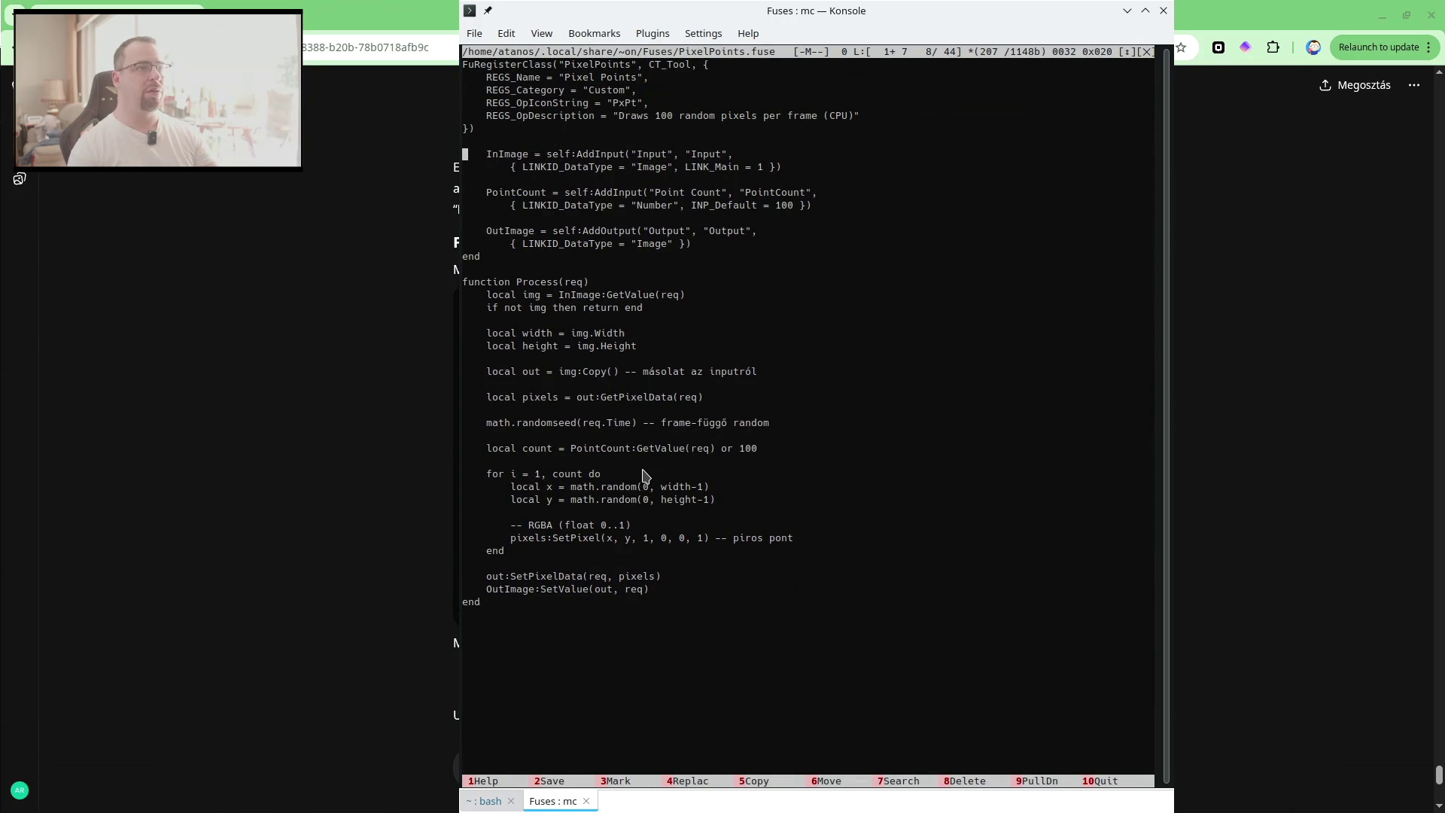
{"action": "key", "text": "ctrl+y"}
{"action": "key", "text": "ctrl+y"}
{"action": "key", "text": "ctrl+y"}
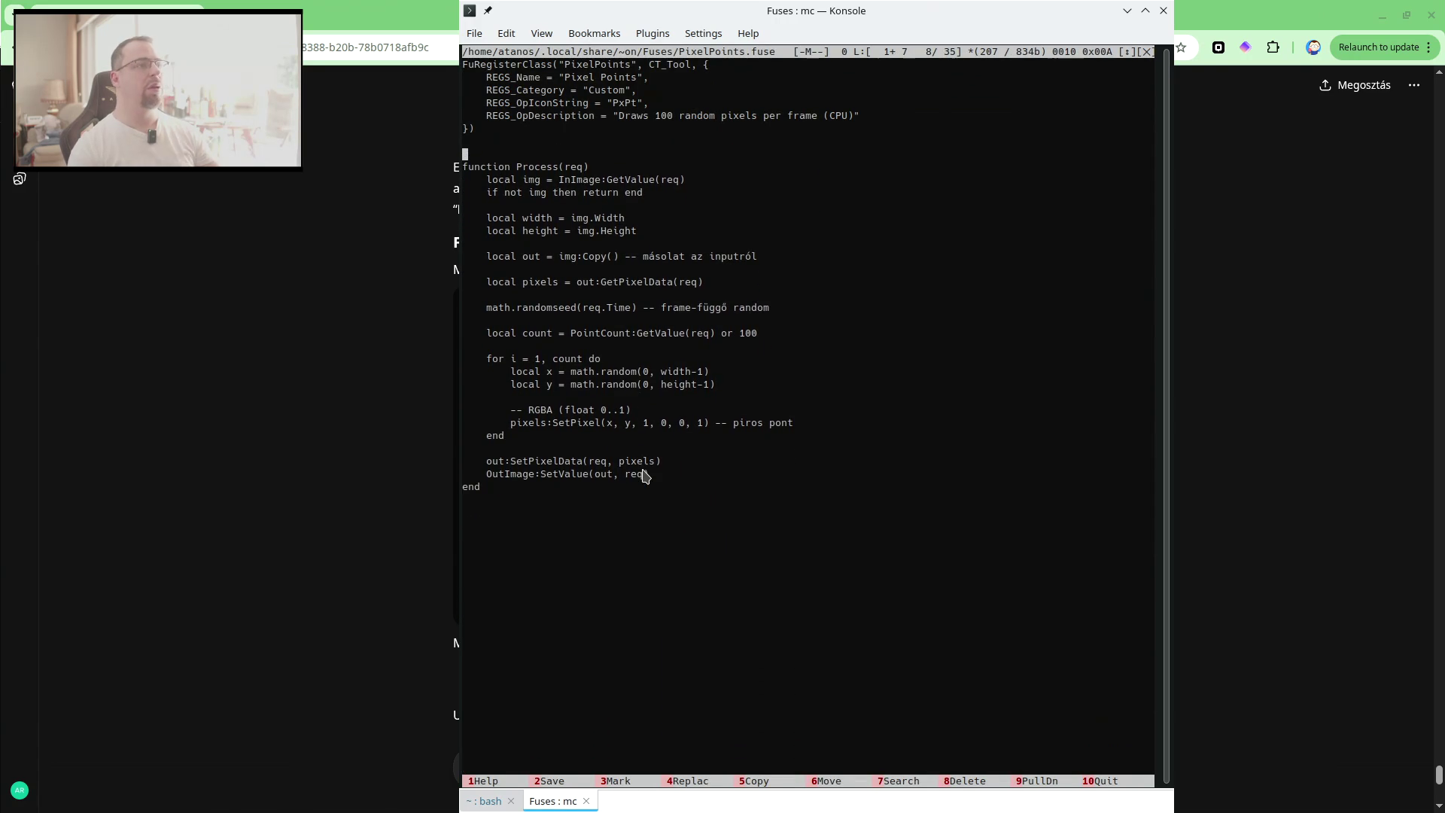
{"action": "type", "text": "function Create()     InImage = self:AddInput(\"Input\", \"Input\", {         LINKID_DataType = \"Image\",         LINK_Main = 1,          -- EZ KELL     })      PointCount = self:AddInput(\"Point Count\", \"PointCount\", {         LINKID_DataType = \"Number\",         INP_Default = 100     })      OutImage = self:AddOutput(\"Output\", \"Output\", {         LINKID_DataType = \"Image\",         LINK_Main = 1,          -- EZ IS KELL     }) end"}
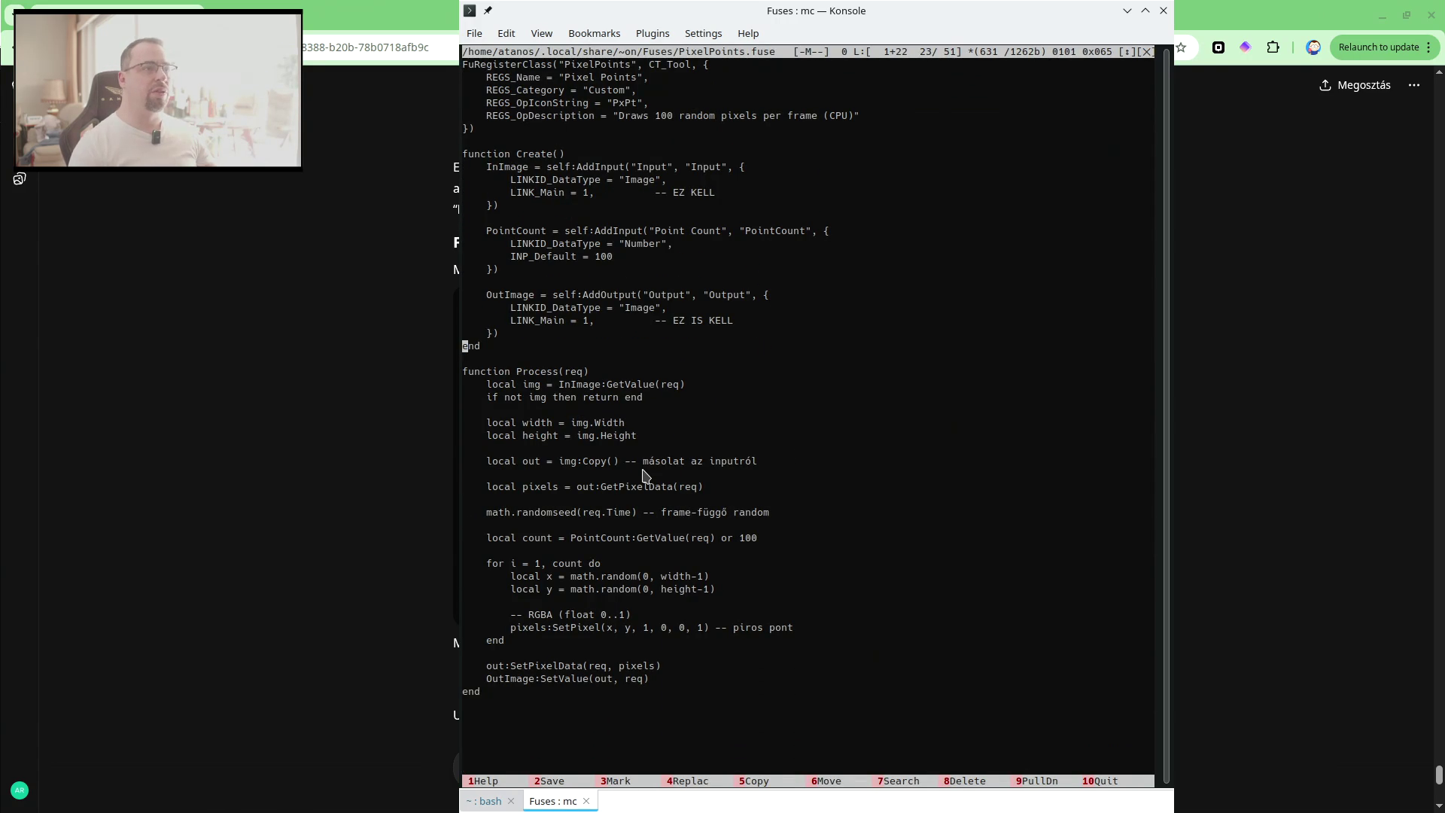
{"action": "key", "text": "Up"}
{"action": "key", "text": "Up"}
{"action": "key", "text": "Up"}
{"action": "key", "text": "Up"}
{"action": "key", "text": "Up"}
{"action": "key", "text": "Down"}
{"action": "key", "text": "Down"}
{"action": "key", "text": "Down"}
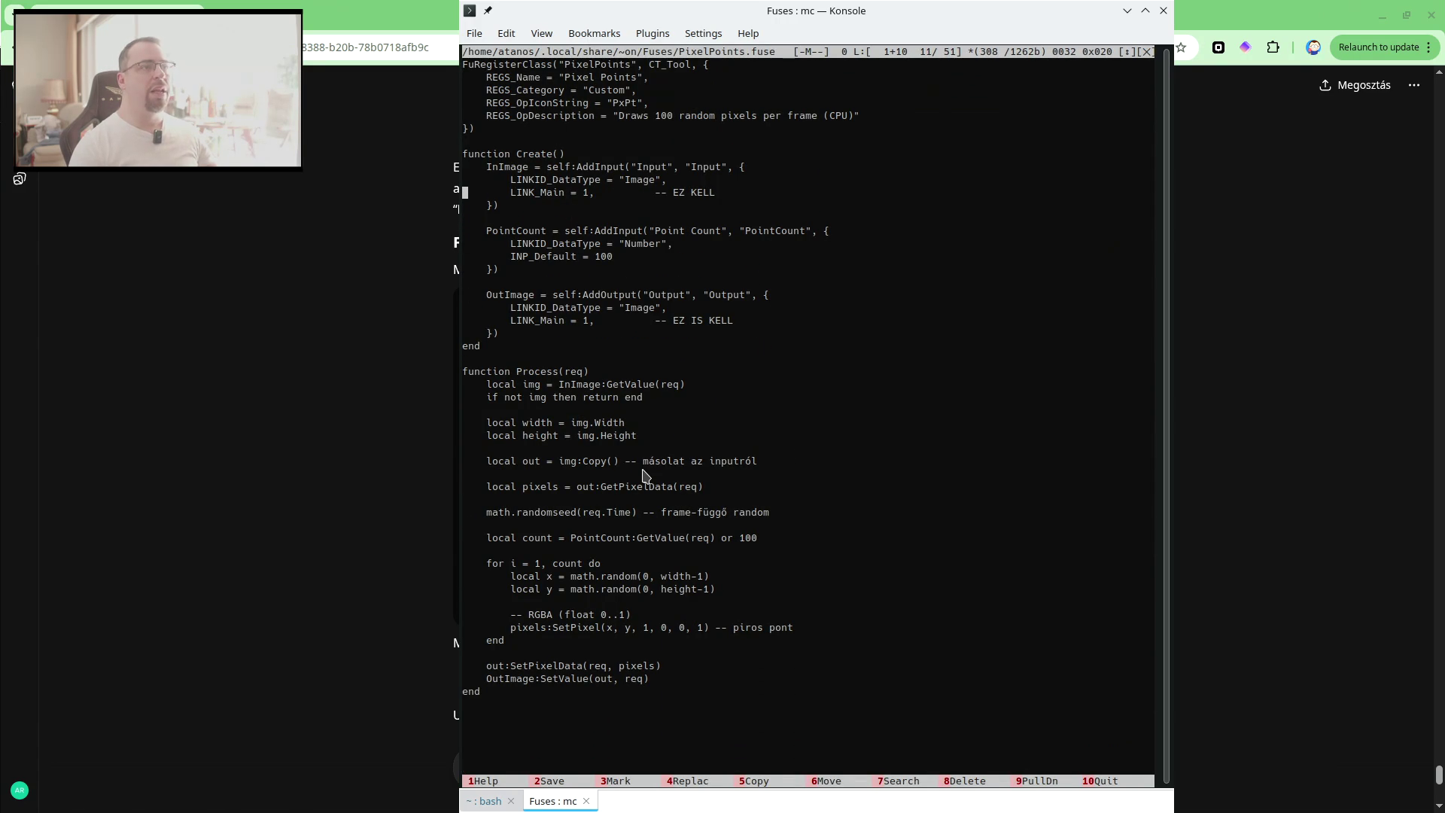
{"action": "key", "text": "Down"}
{"action": "key", "text": "Down"}
{"action": "key", "text": "Down"}
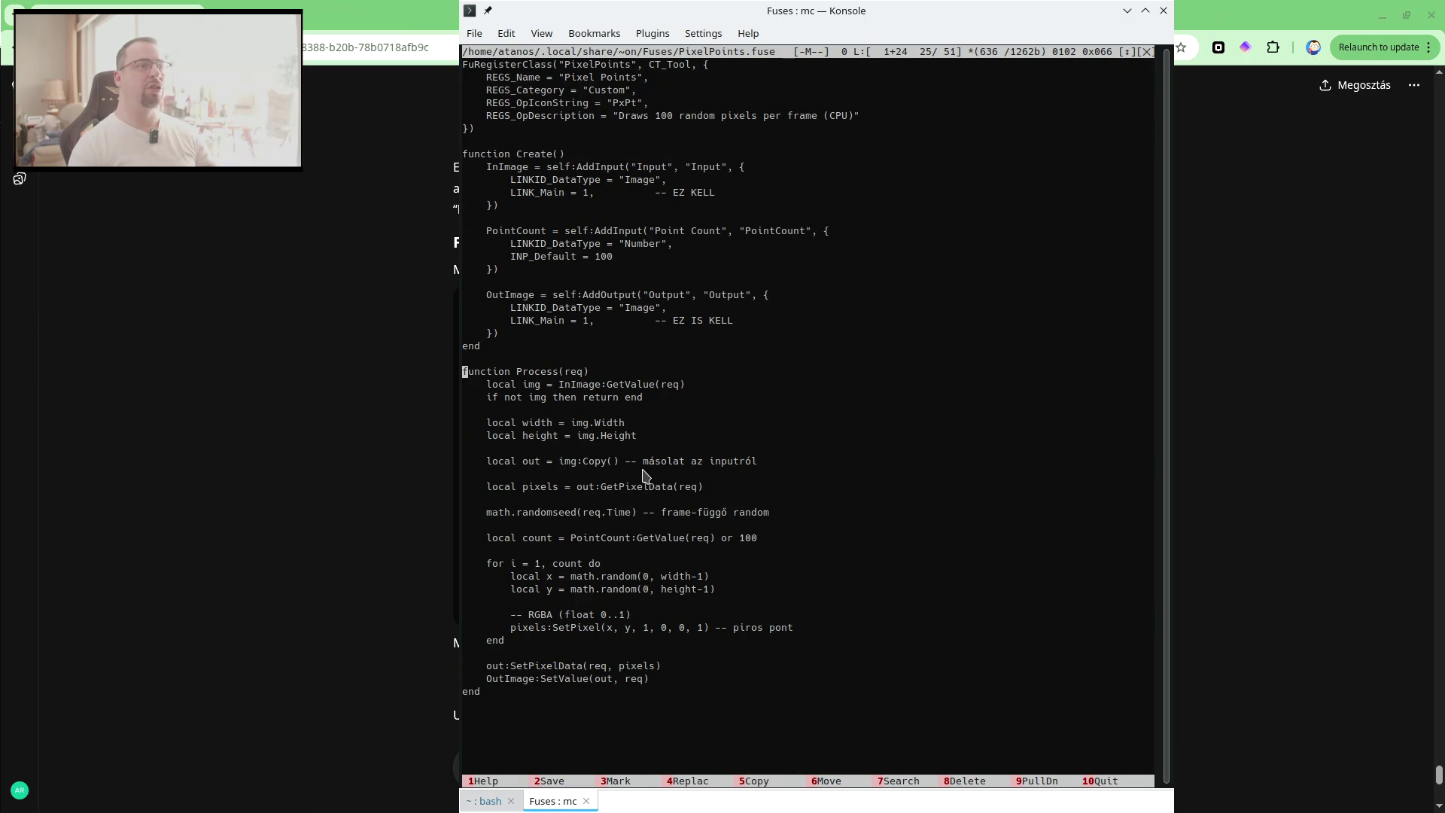
{"action": "key", "text": "F10"}
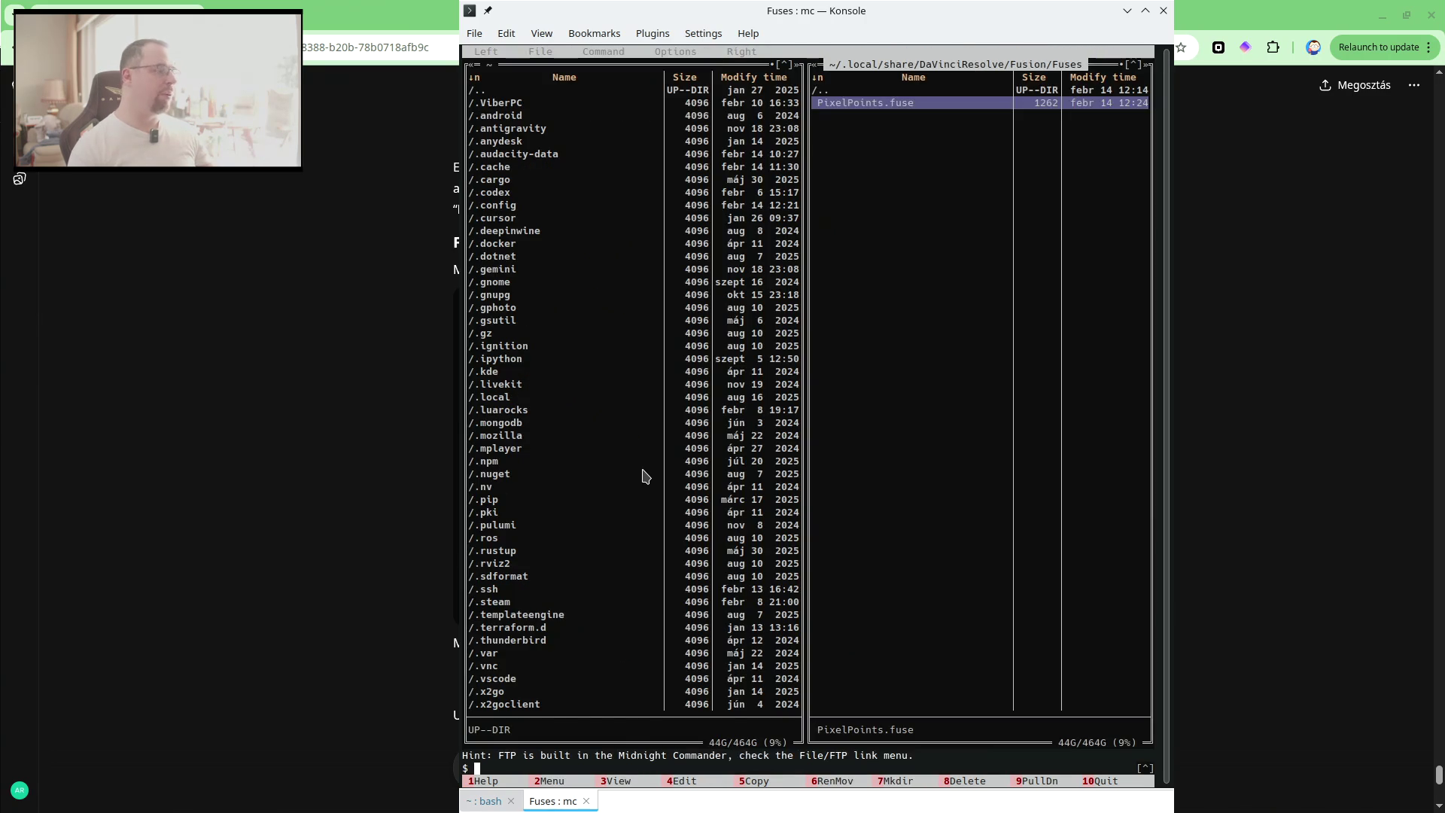
Glance at the ChatGPT answer, then return to DaVinci Resolve.
{"action": "key", "text": "alt+Tab"}
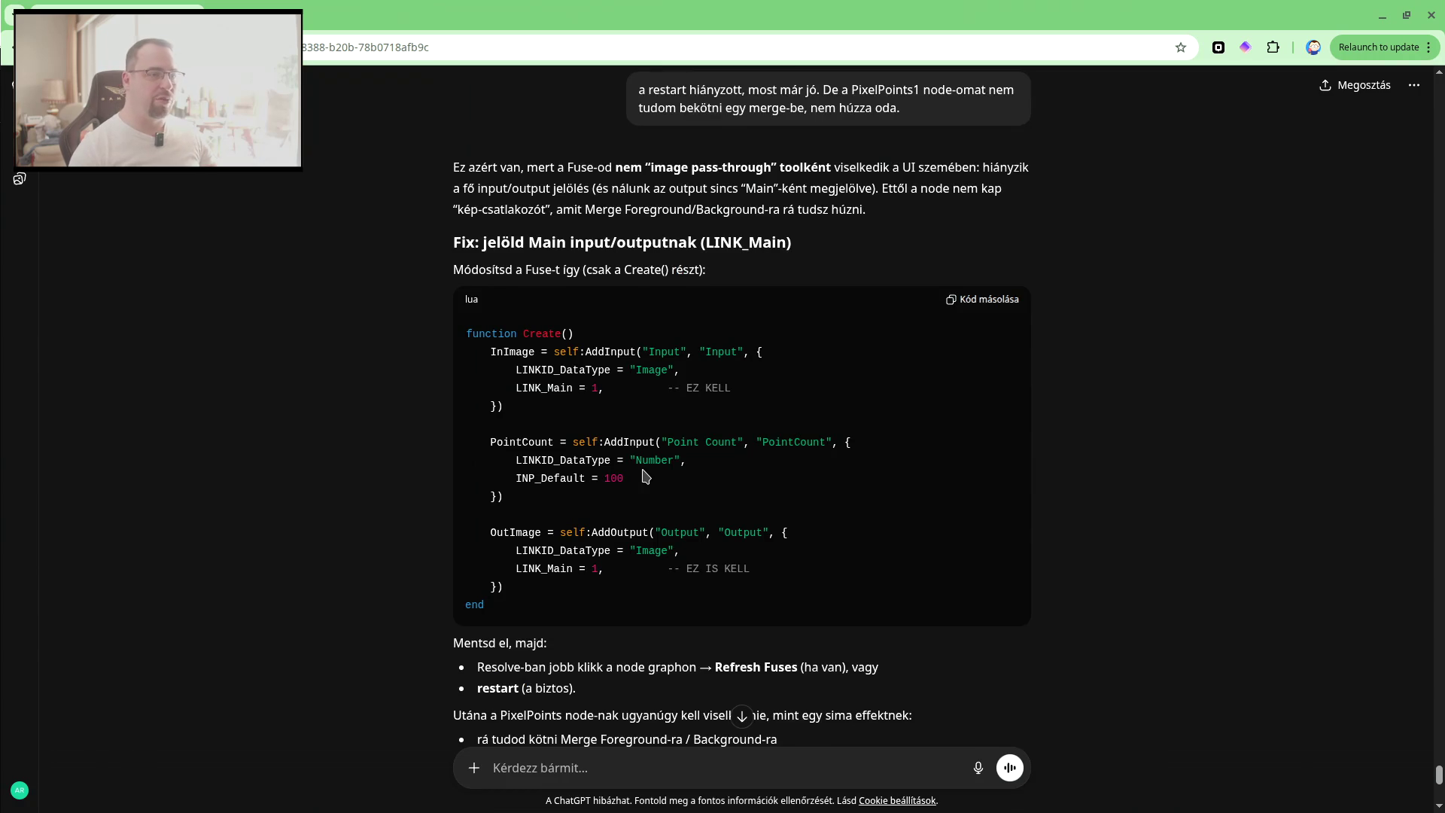
{"action": "scroll", "coordinate": [645, 476], "scroll_direction": "down", "scroll_amount": 3}
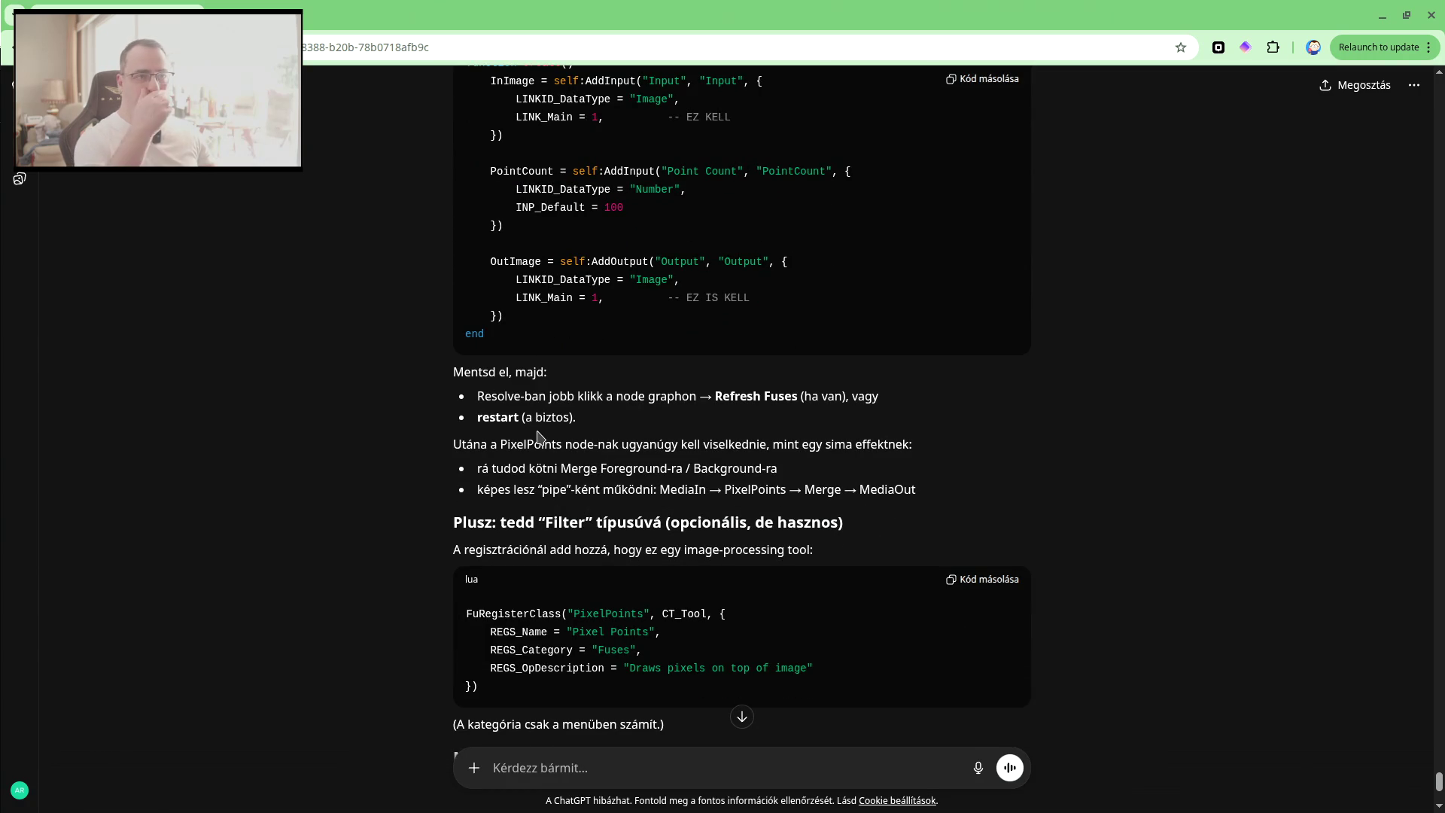
{"action": "key", "text": "alt+Tab"}
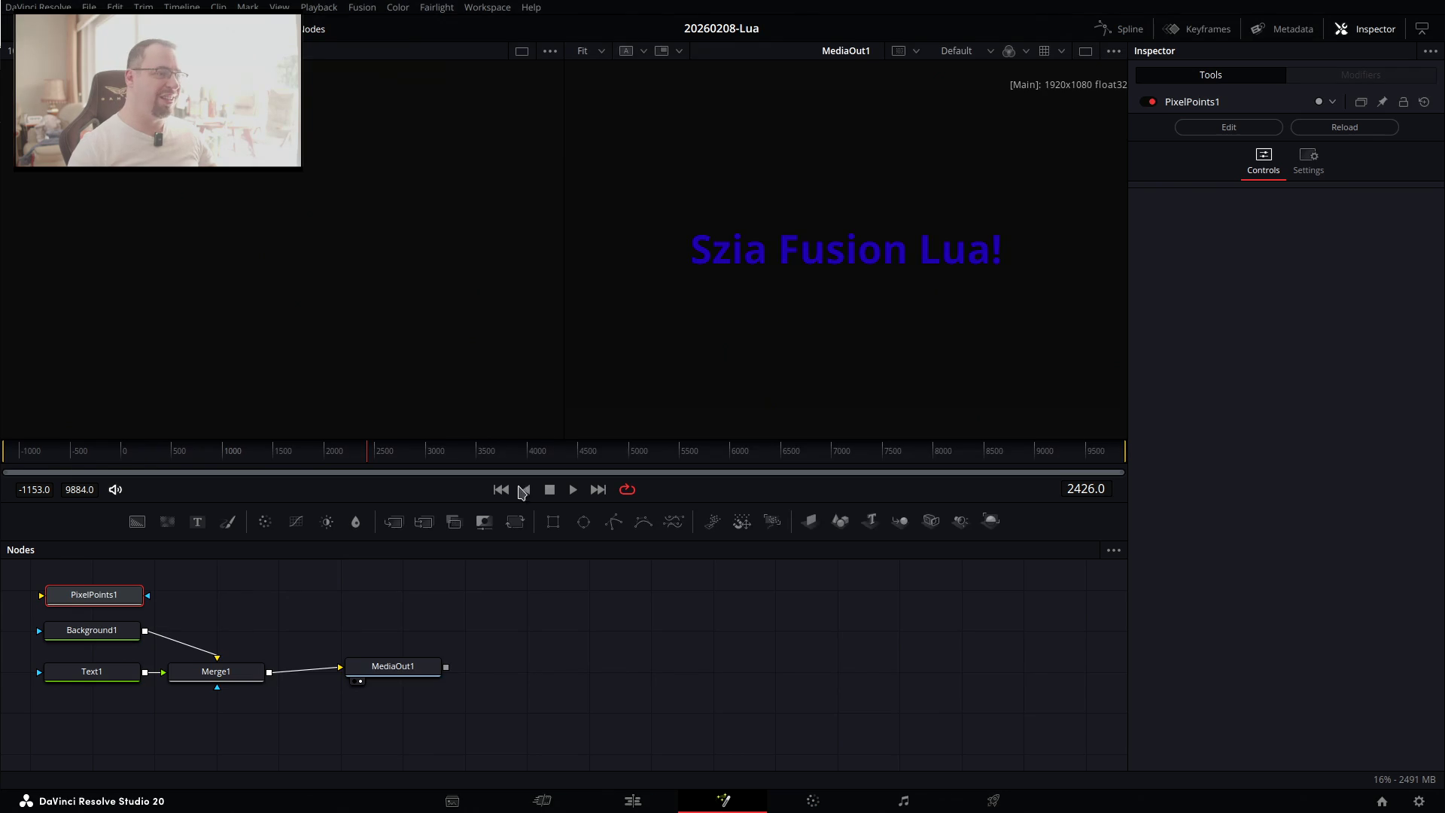
{"action": "right_click", "coordinate": [126, 600]}
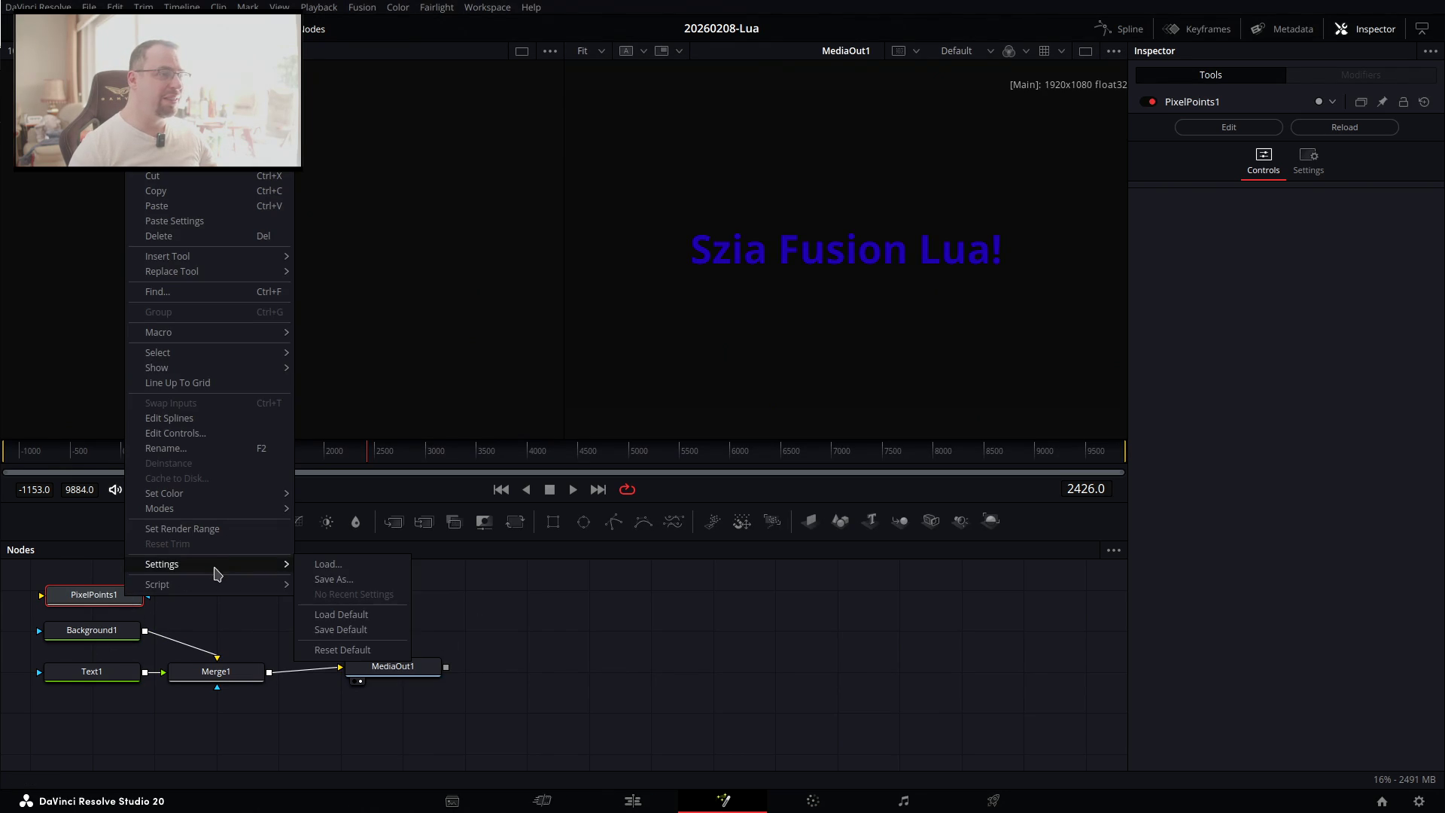
{"action": "mouse_move", "coordinate": [216, 587]}
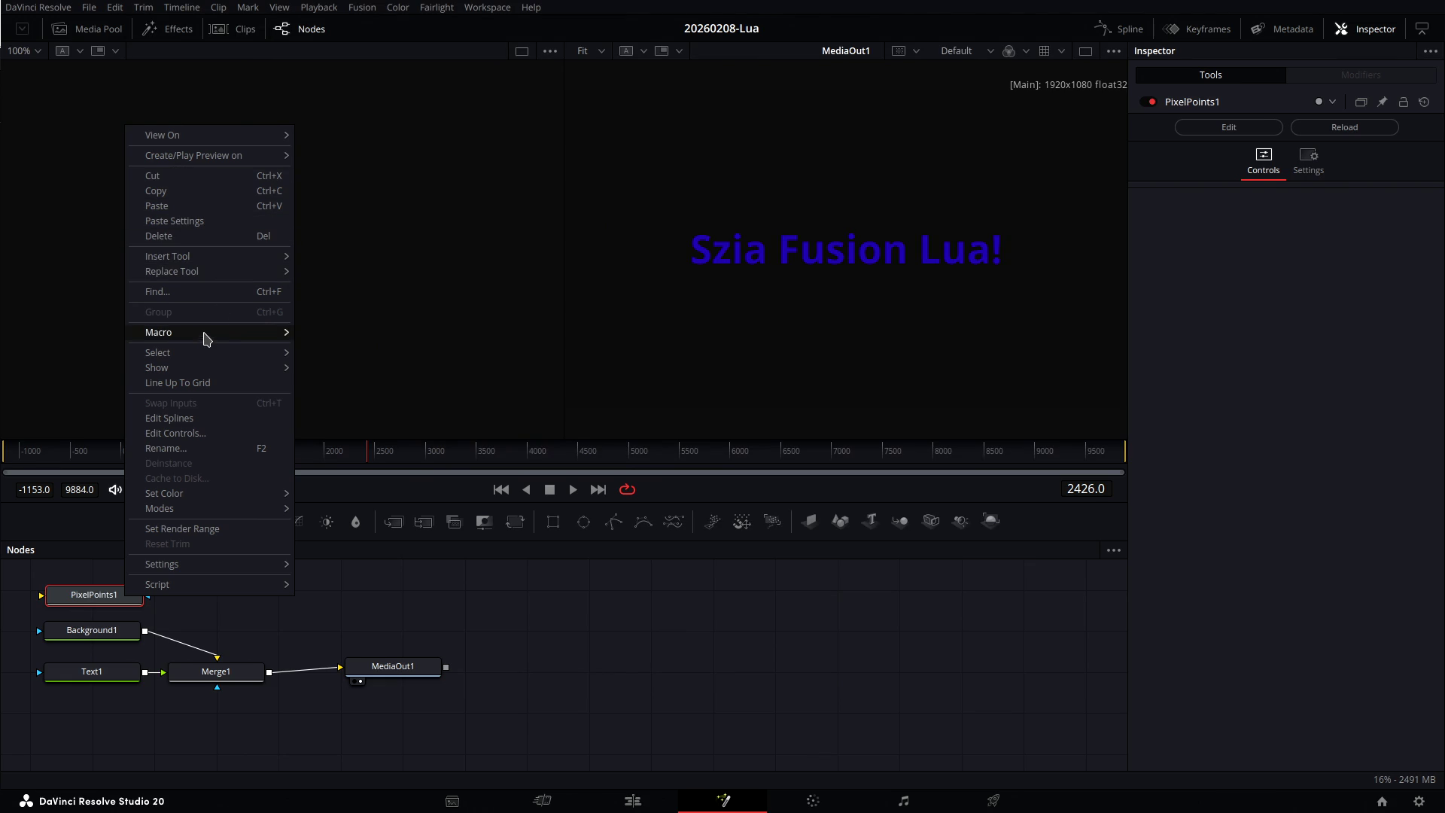
{"action": "mouse_move", "coordinate": [204, 343]}
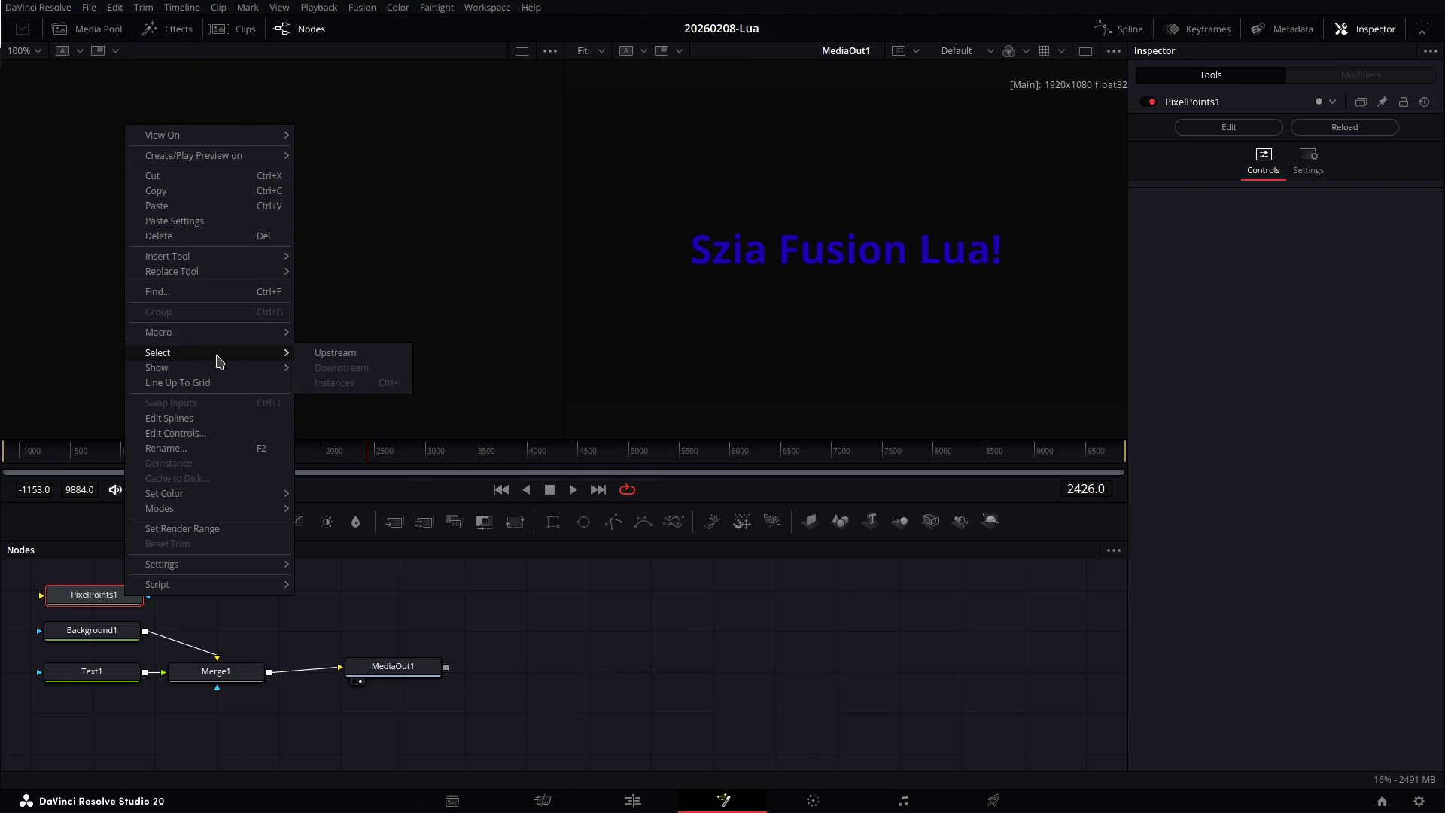
{"action": "mouse_move", "coordinate": [230, 372]}
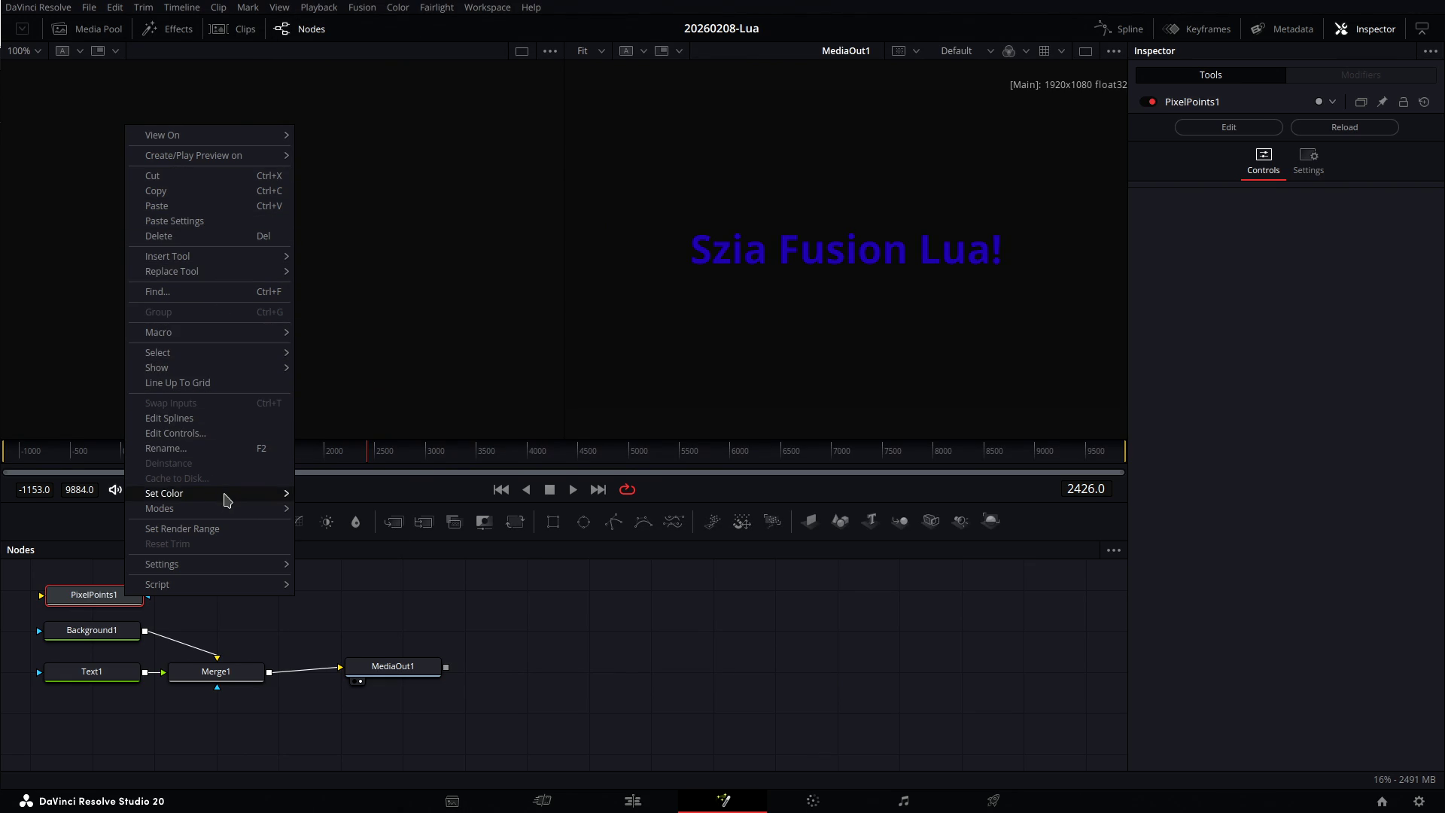
{"action": "mouse_move", "coordinate": [229, 511]}
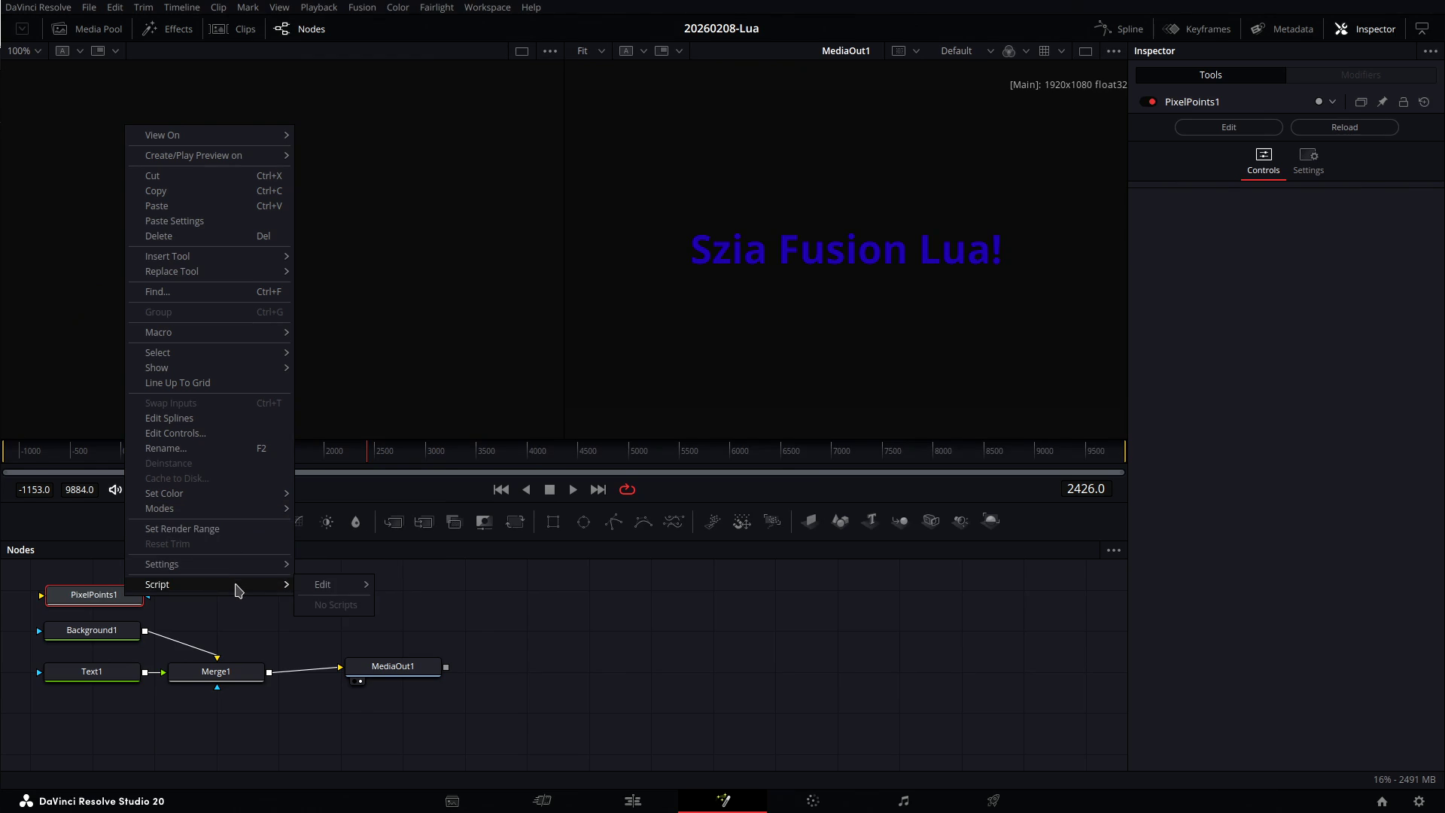
{"action": "left_click", "coordinate": [578, 642]}
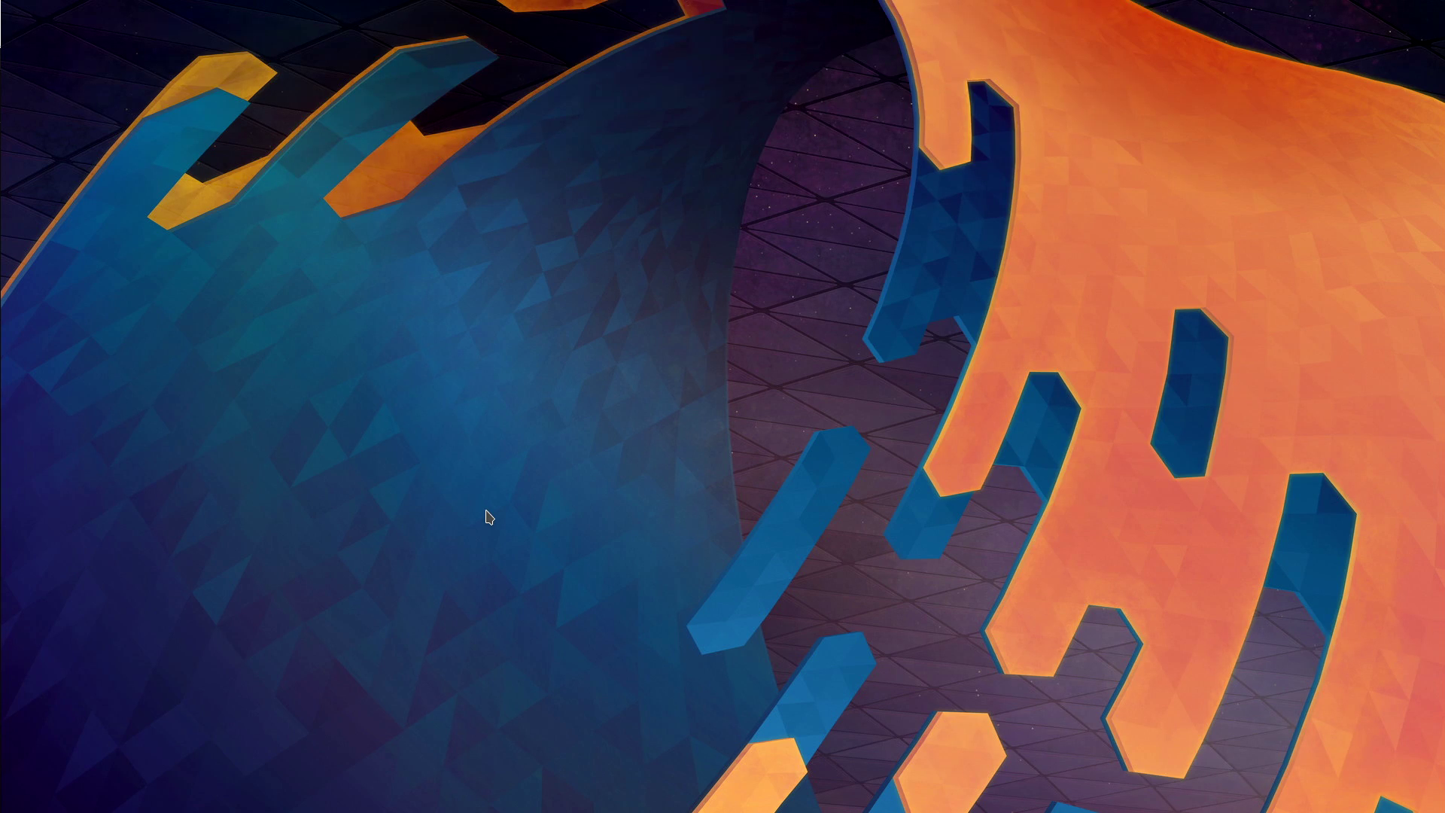
Briefly bring up ChatGPT and hide it, then return to Resolve and select PixelPoints1.
{"action": "key", "text": "alt+Tab"}
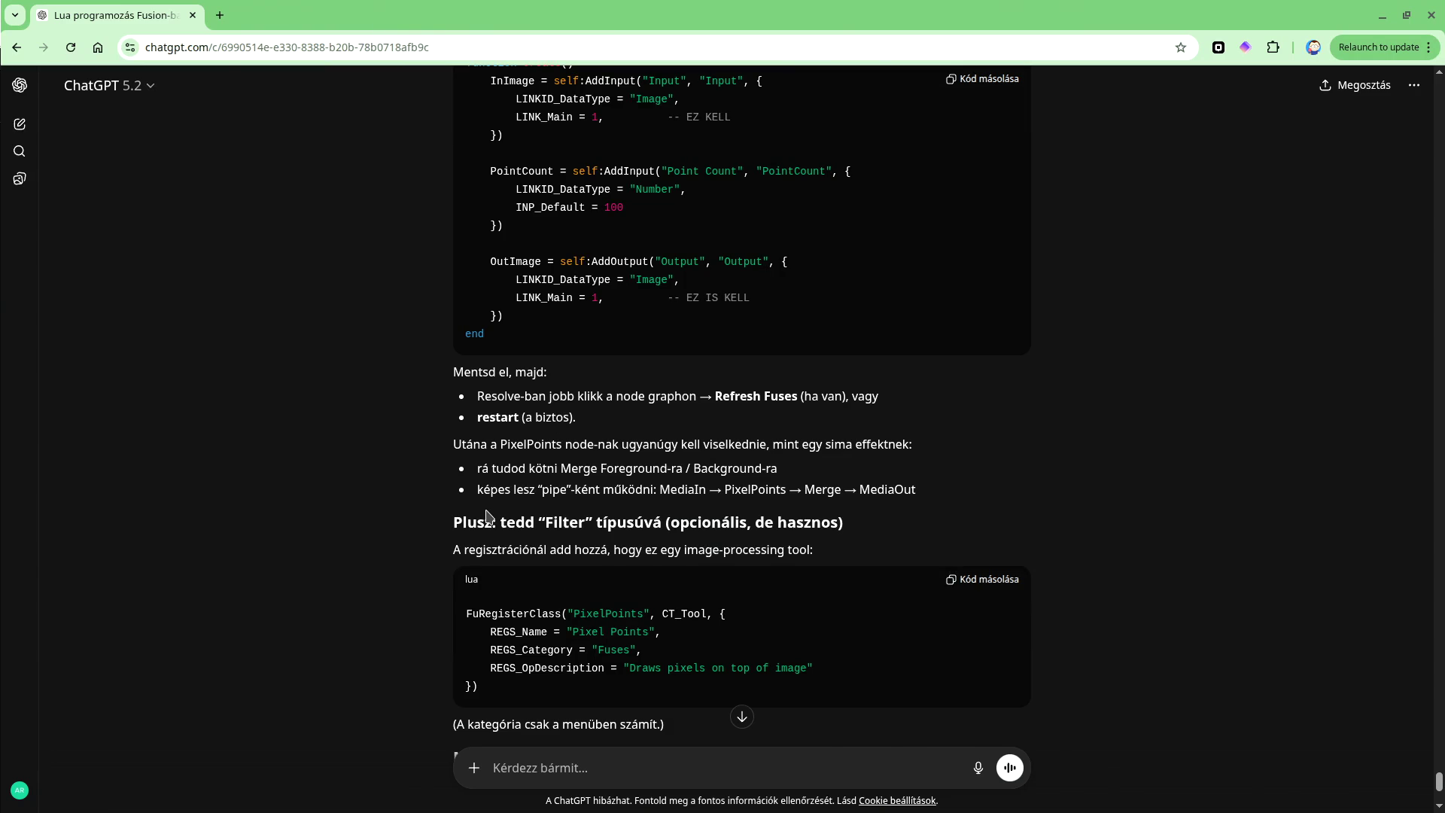
{"action": "key", "text": "super+d"}
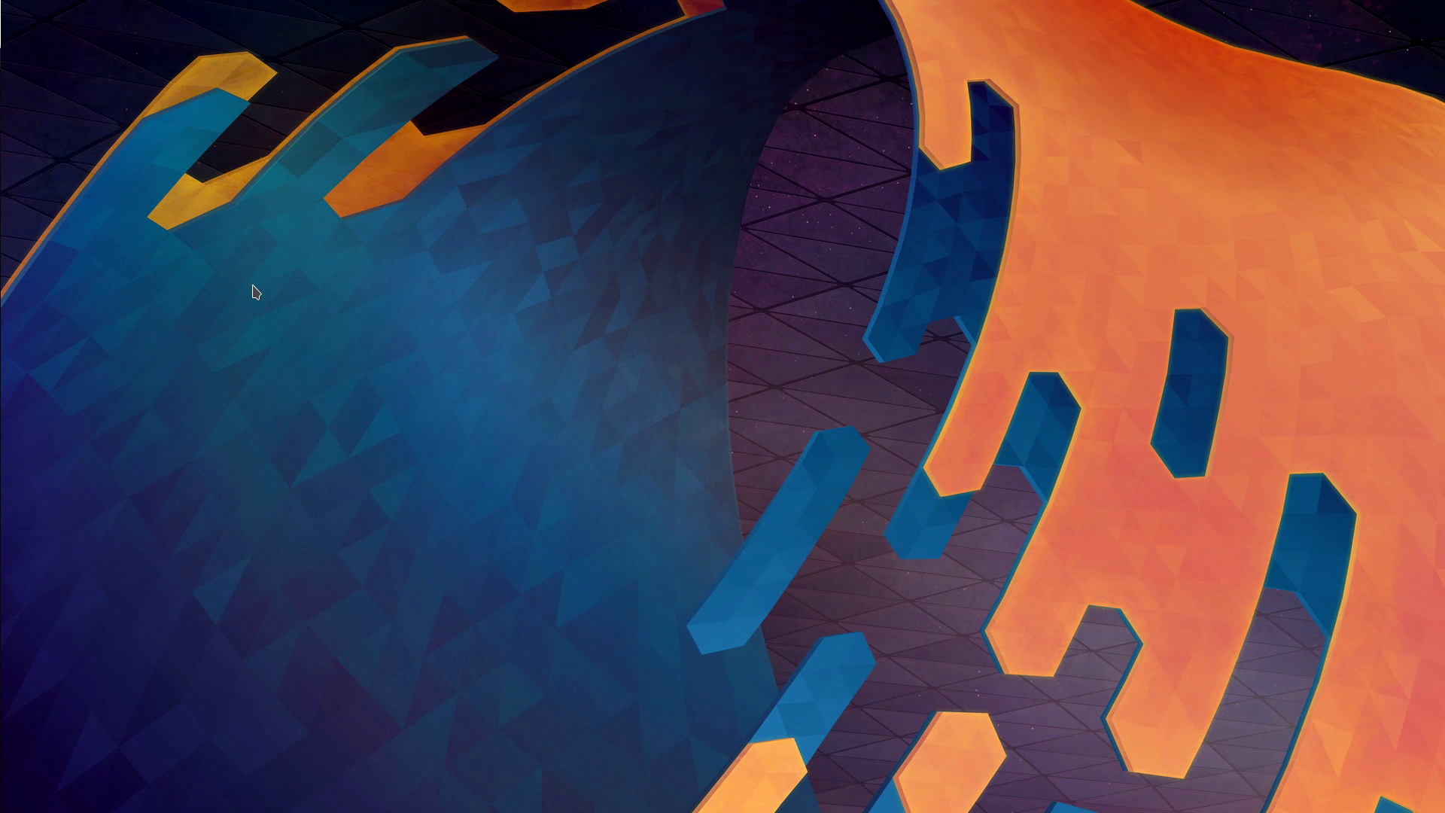
{"action": "key", "text": "alt+Tab"}
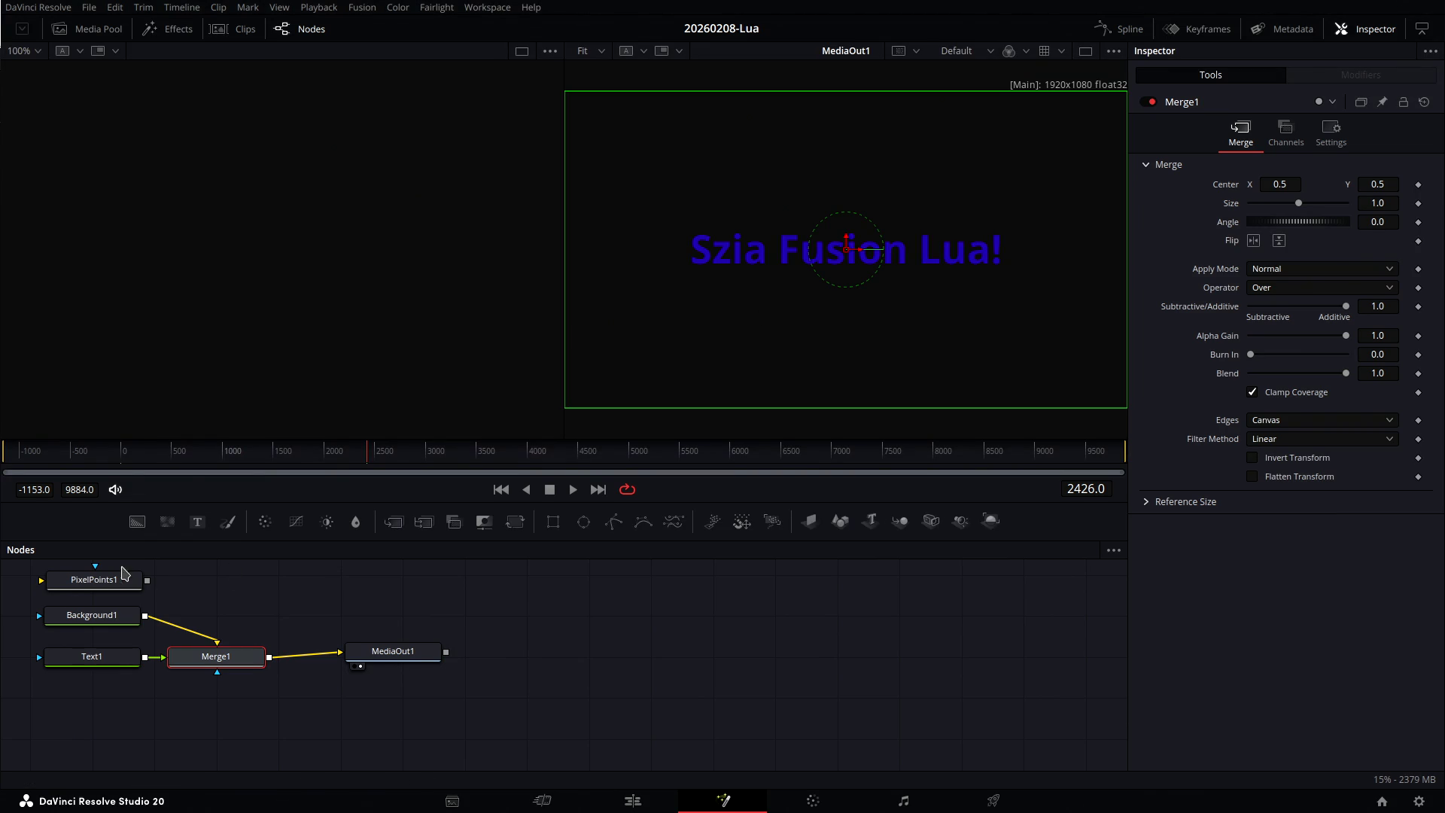
{"action": "left_click", "coordinate": [88, 587]}
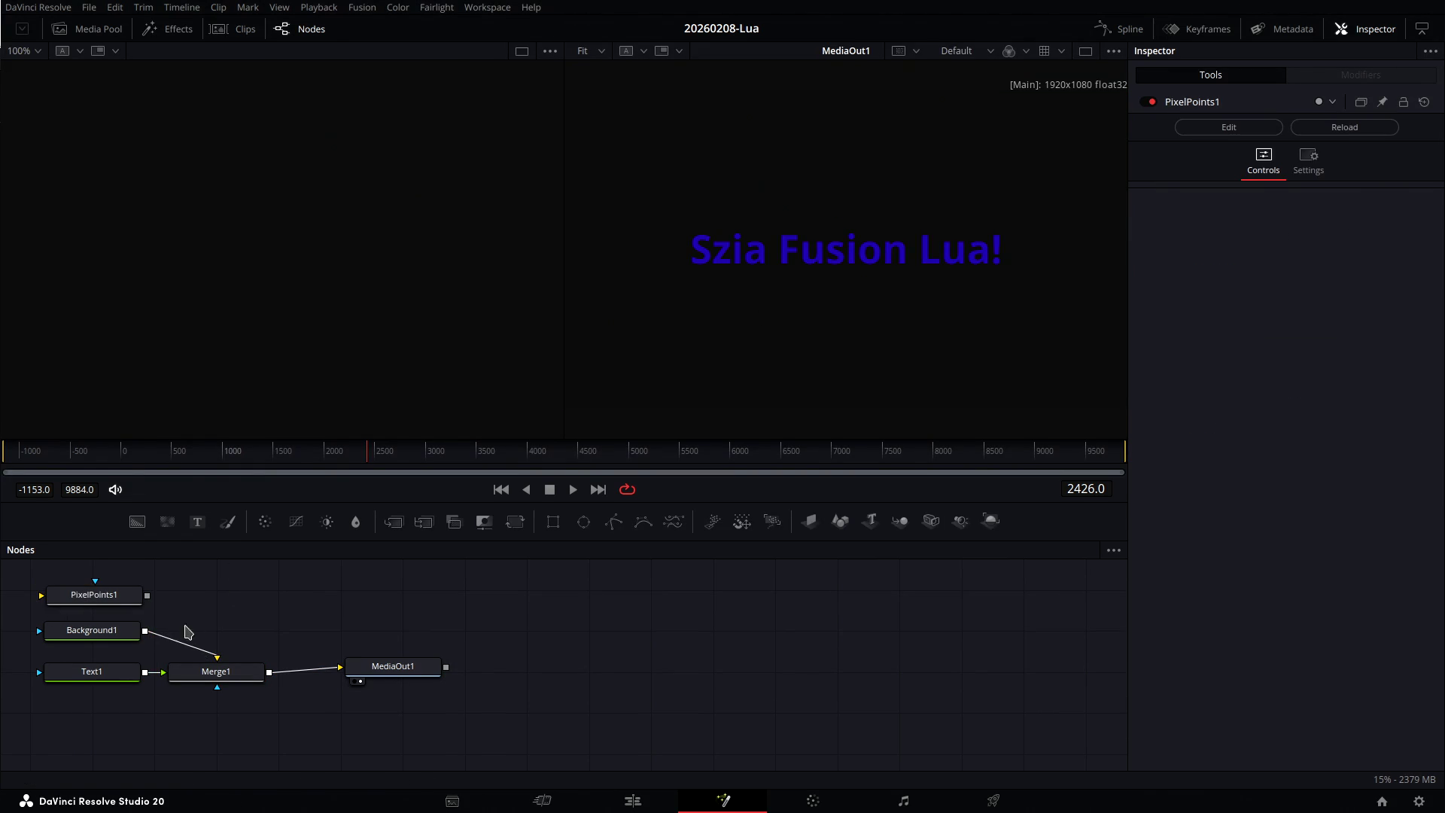
Wire PixelPoints1 into Merge1's mask input, check Merge1's Merge and Channels tabs, then go to Edit.
{"action": "mouse_move", "coordinate": [147, 595]}
{"action": "left_mouse_down"}
{"action": "mouse_move", "coordinate": [223, 648]}
{"action": "mouse_move", "coordinate": [231, 684]}
{"action": "left_mouse_up"}
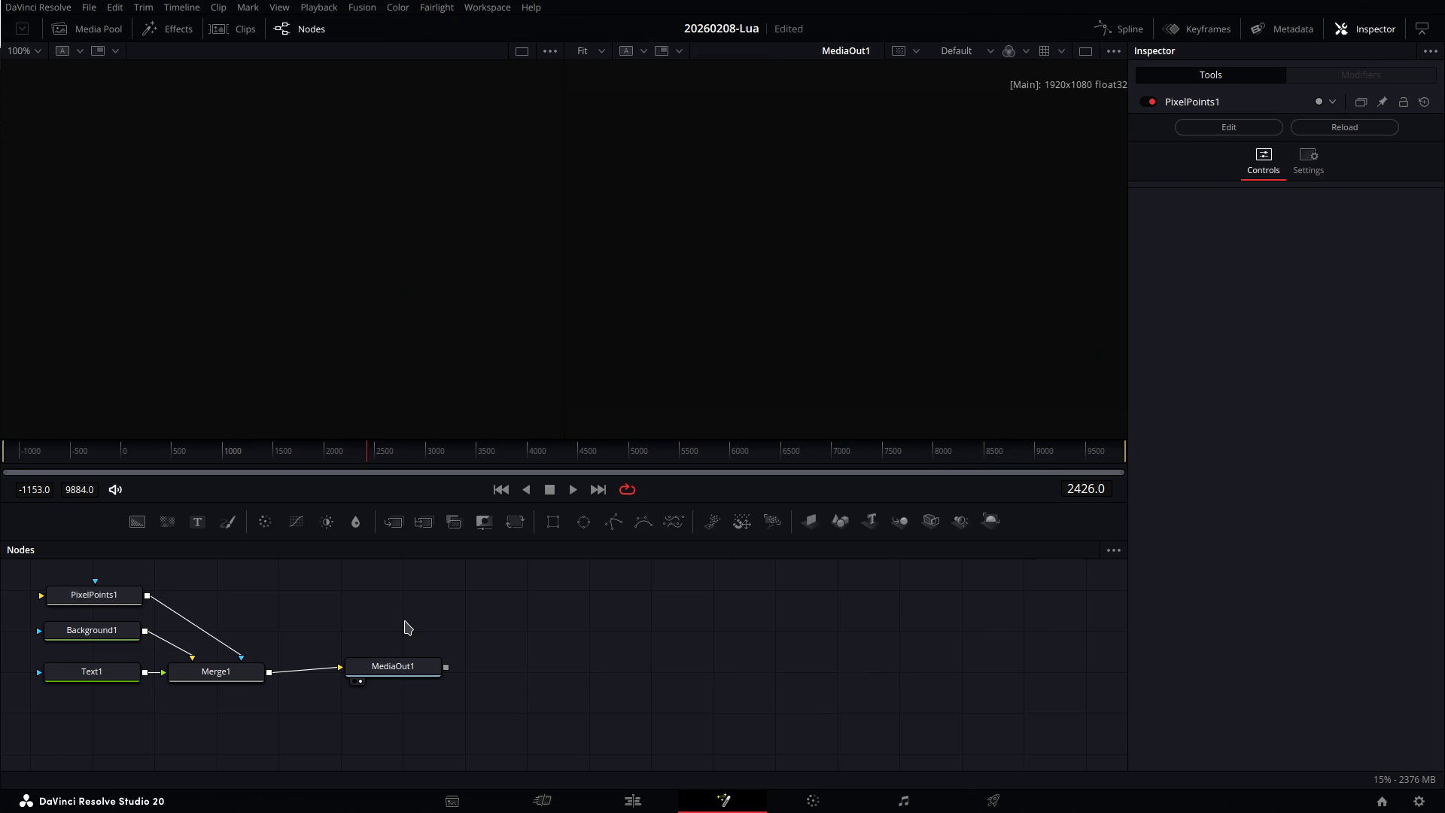
{"action": "left_click", "coordinate": [191, 680]}
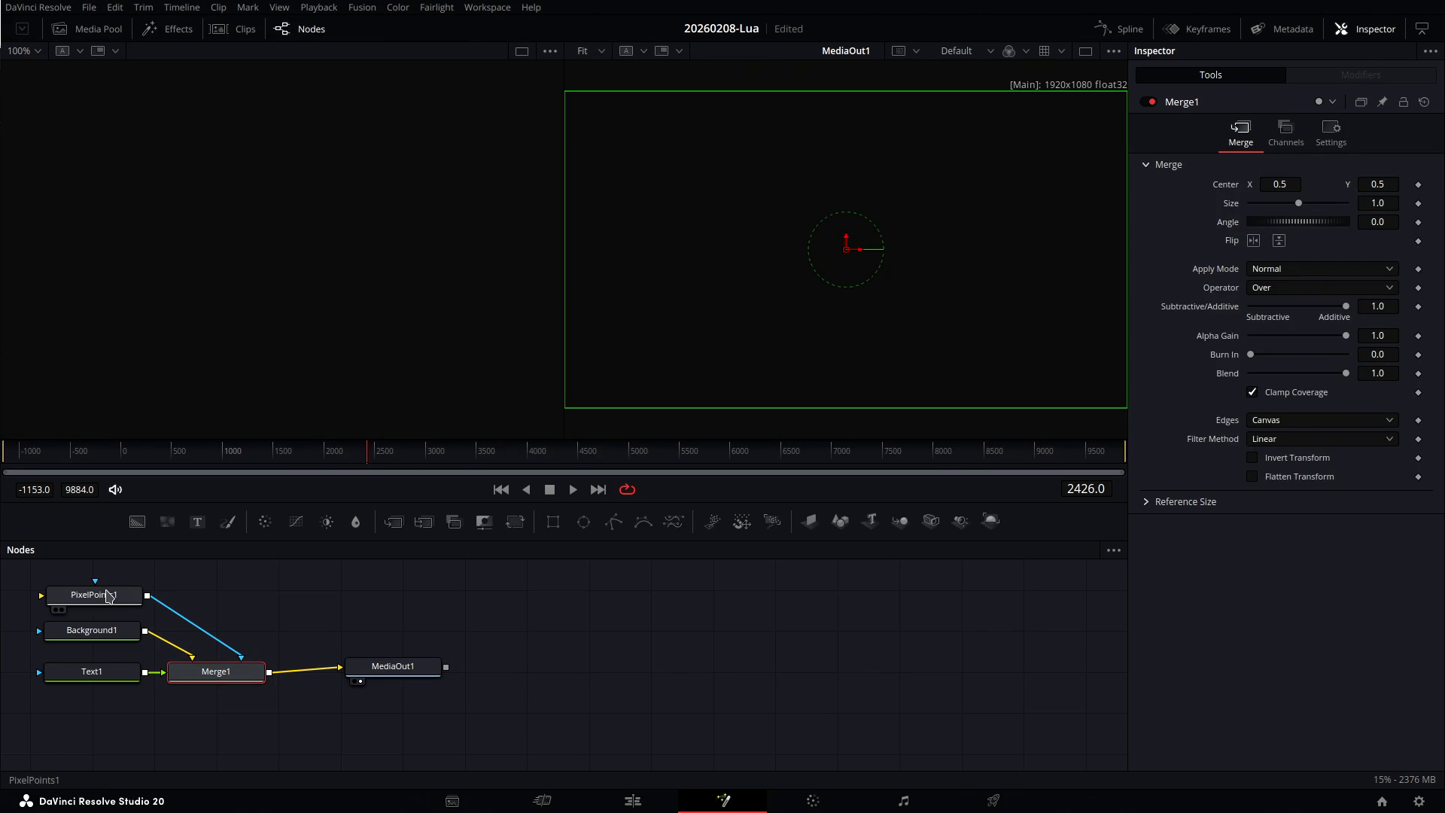
{"action": "left_click", "coordinate": [109, 597]}
{"action": "left_click", "coordinate": [210, 670]}
{"action": "left_click", "coordinate": [1286, 135]}
{"action": "left_click", "coordinate": [1242, 134]}
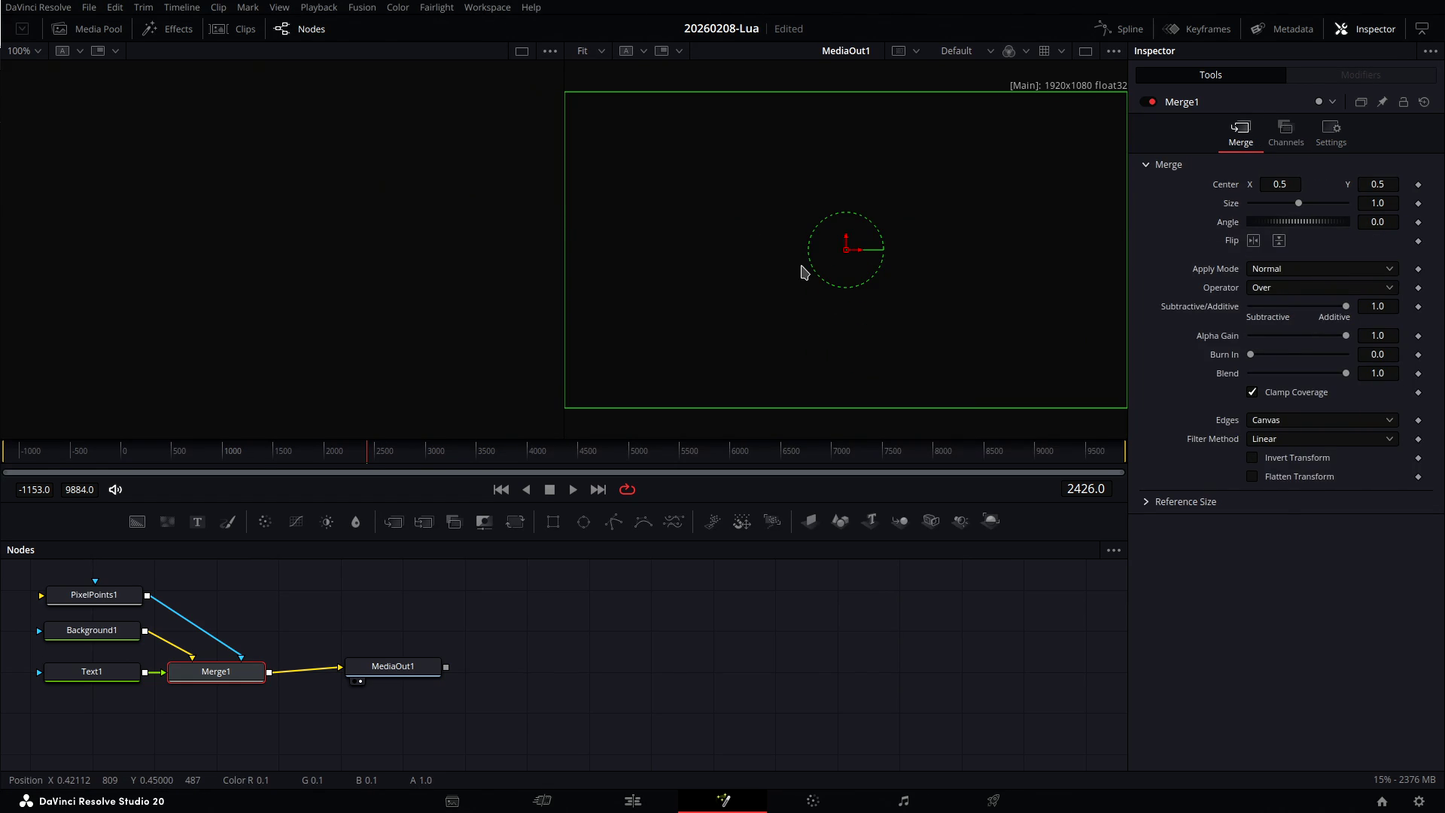
{"action": "left_click", "coordinate": [633, 802]}
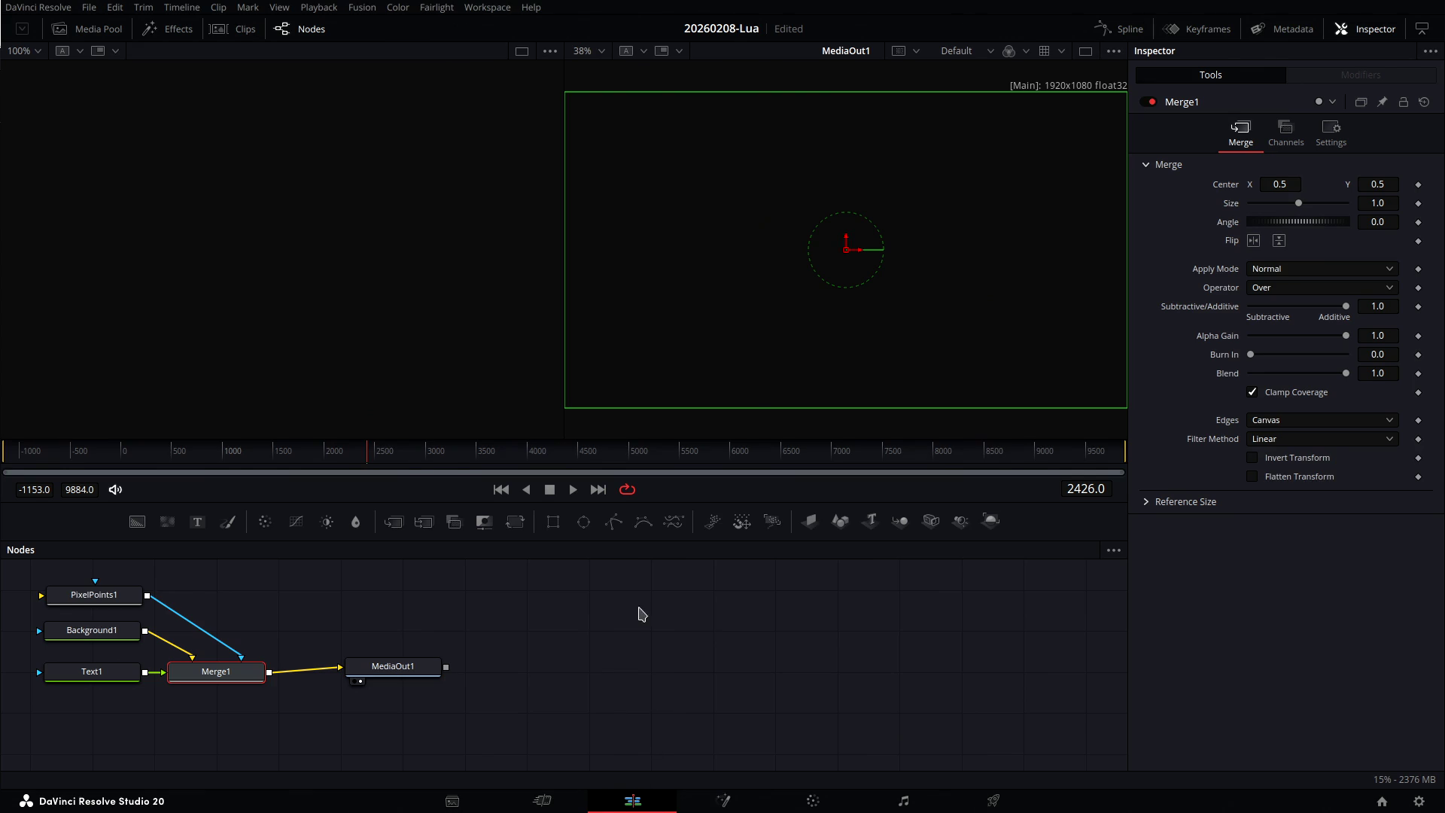
Play a stretch of the timeline, then select the Fusion Composition clip and return to Fusion.
{"action": "left_click", "coordinate": [677, 465]}
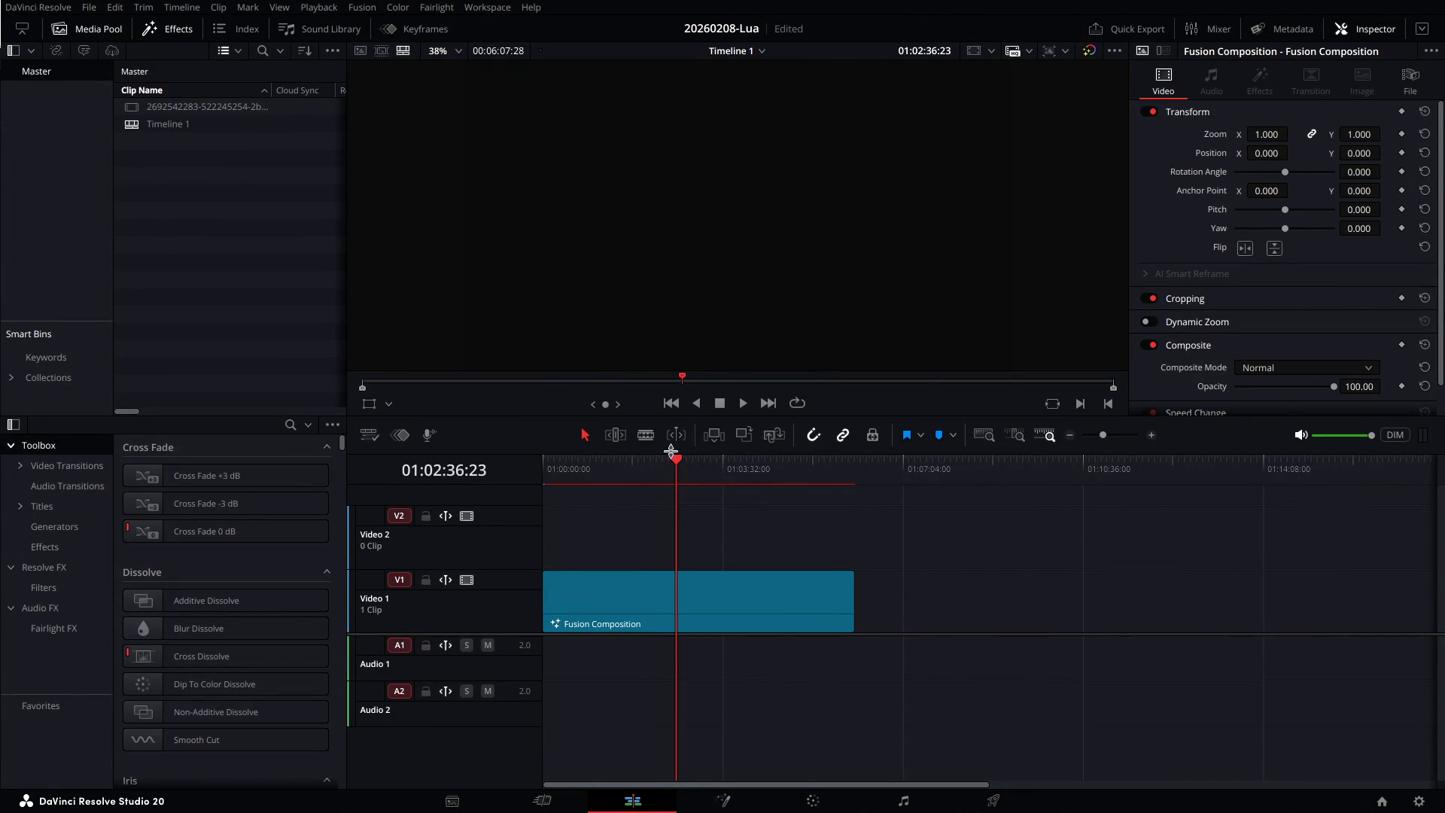
{"action": "key", "text": "space"}
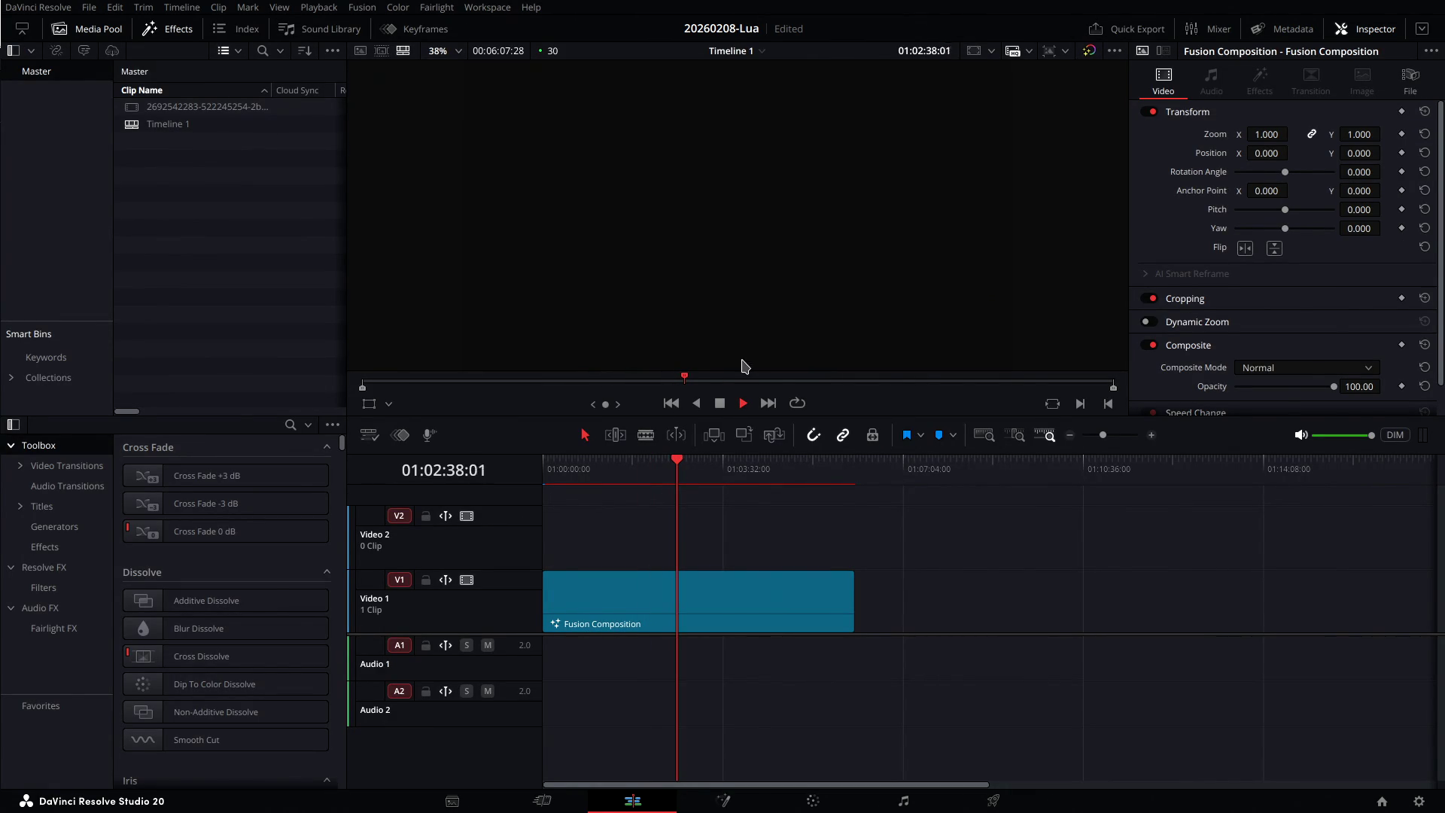
{"action": "key", "text": "space"}
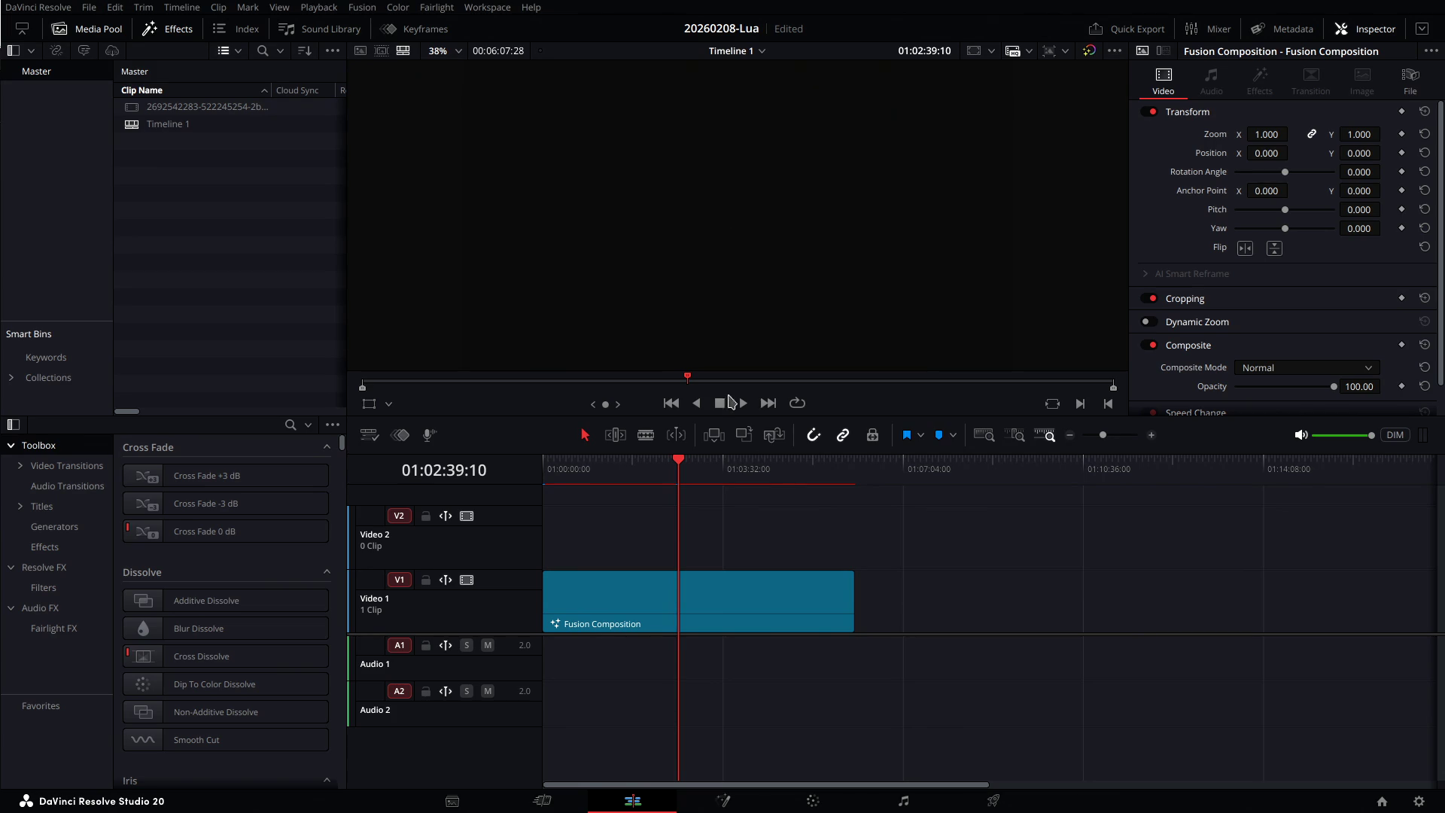
{"action": "left_click", "coordinate": [703, 580]}
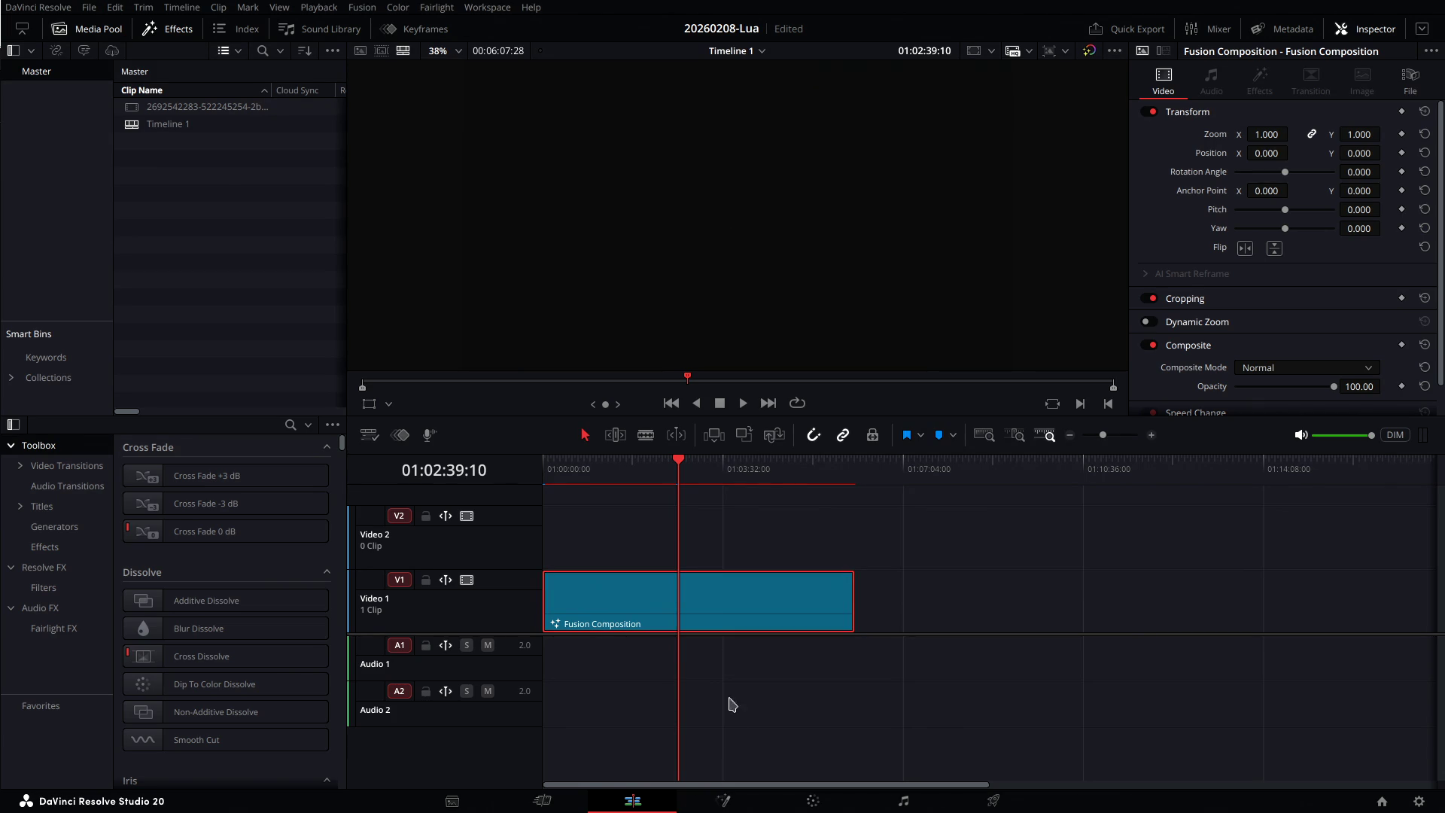
{"action": "left_click", "coordinate": [727, 799]}
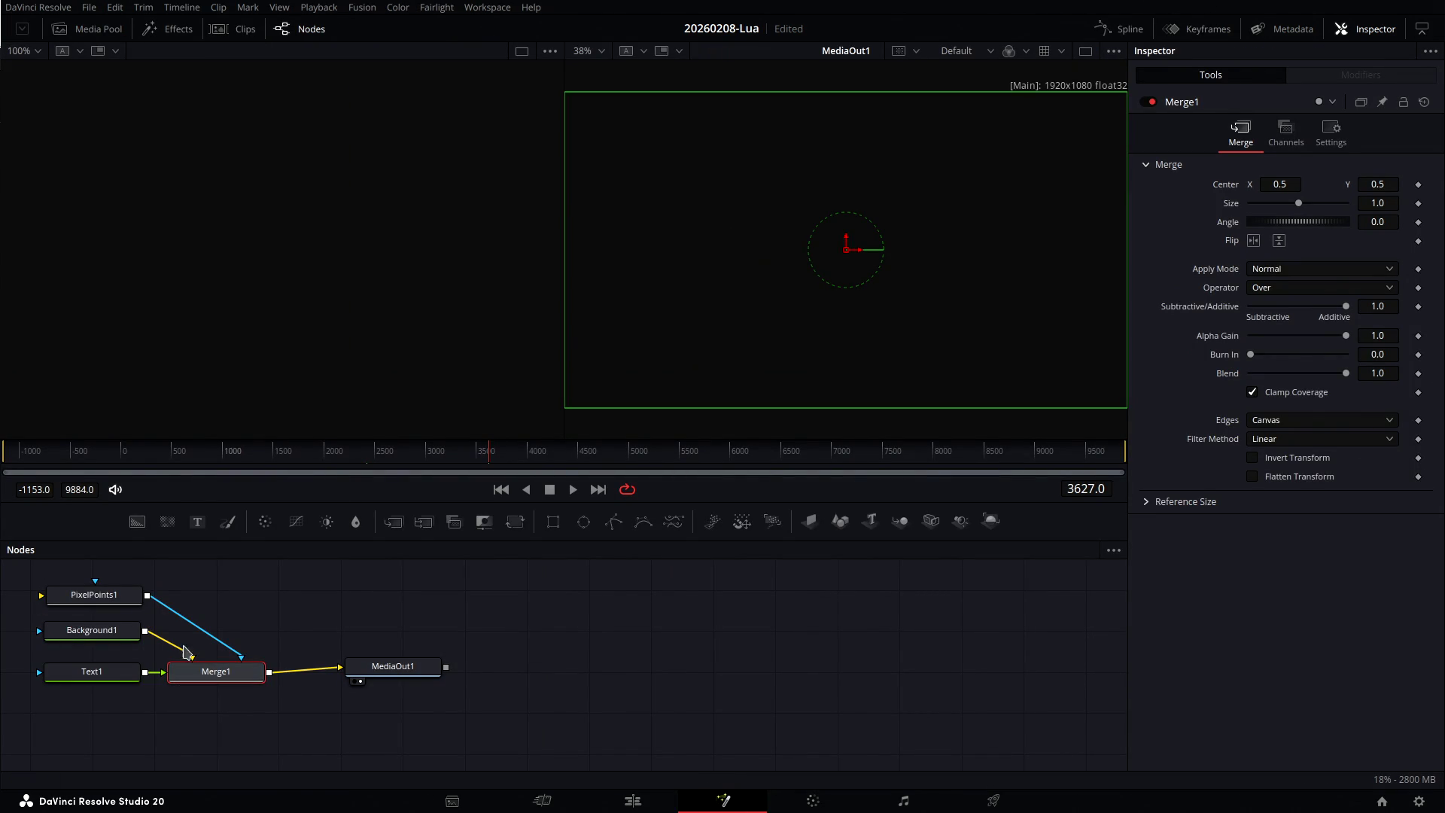
Set PixelPoints1's Blend to 0.535 and open its PixelPoints.fuse source in Kate.
{"action": "left_click", "coordinate": [124, 603]}
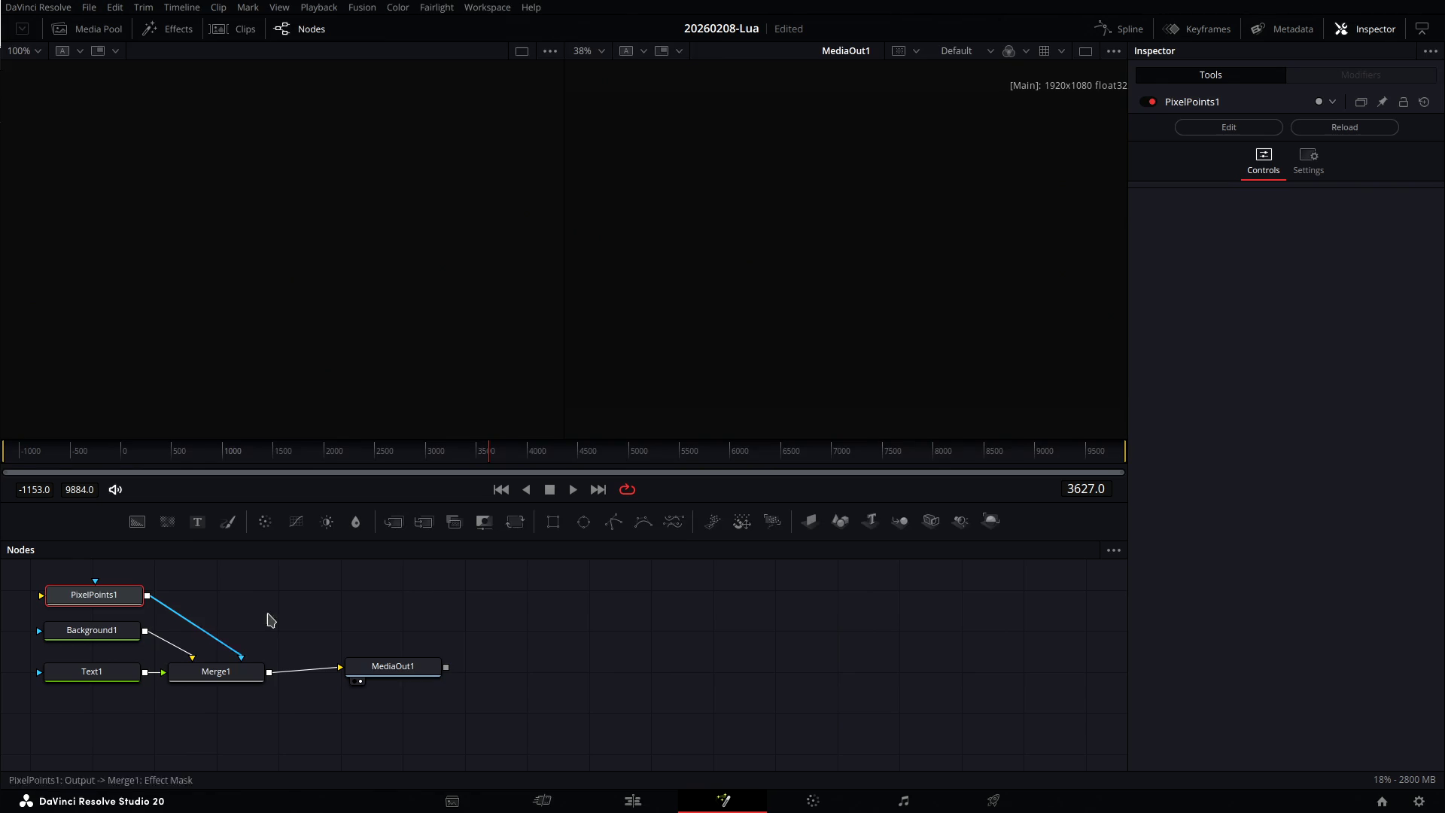
{"action": "left_click", "coordinate": [1325, 169]}
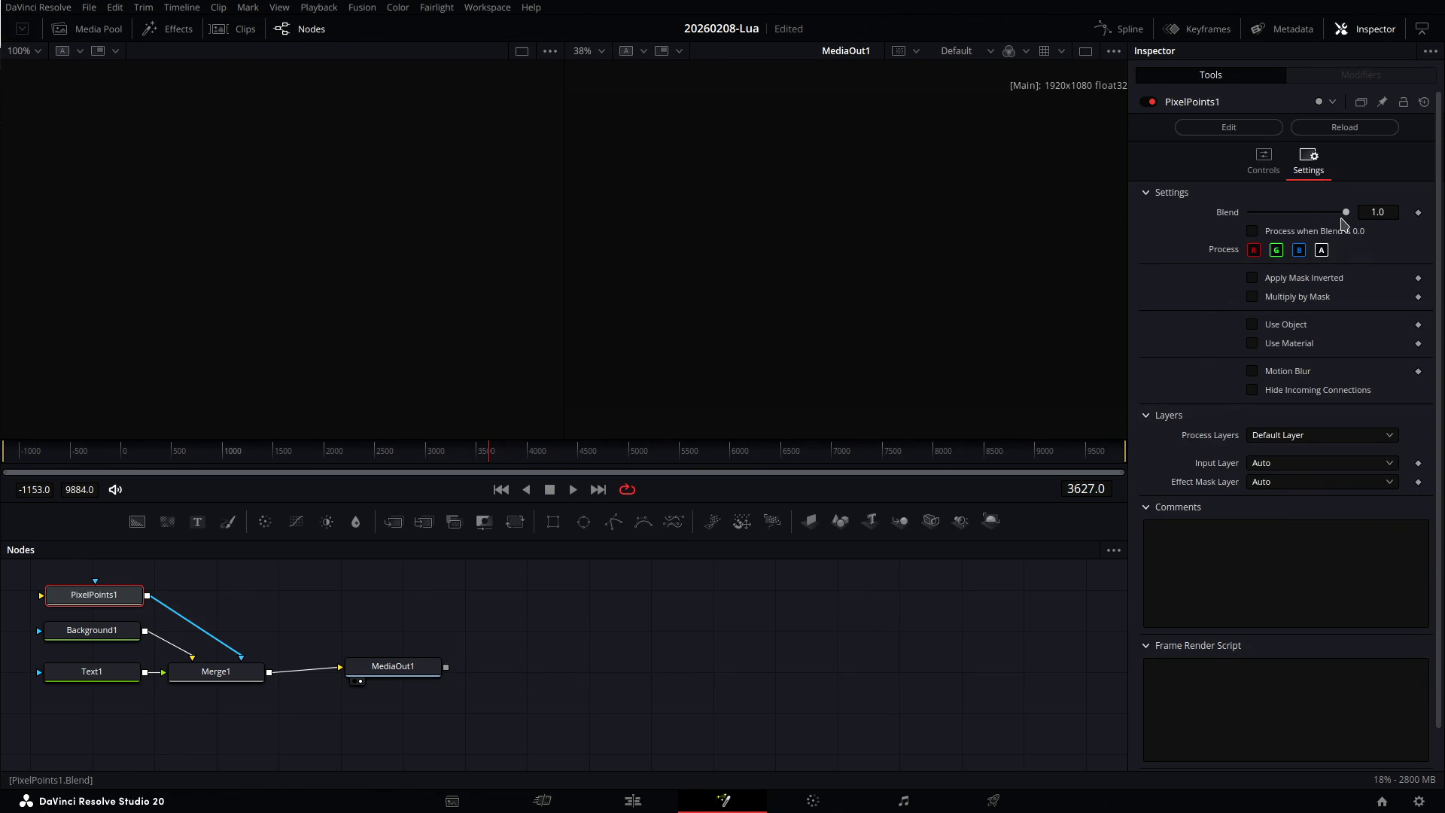
{"action": "left_click_drag", "start_coordinate": [1343, 215], "coordinate": [1303, 230]}
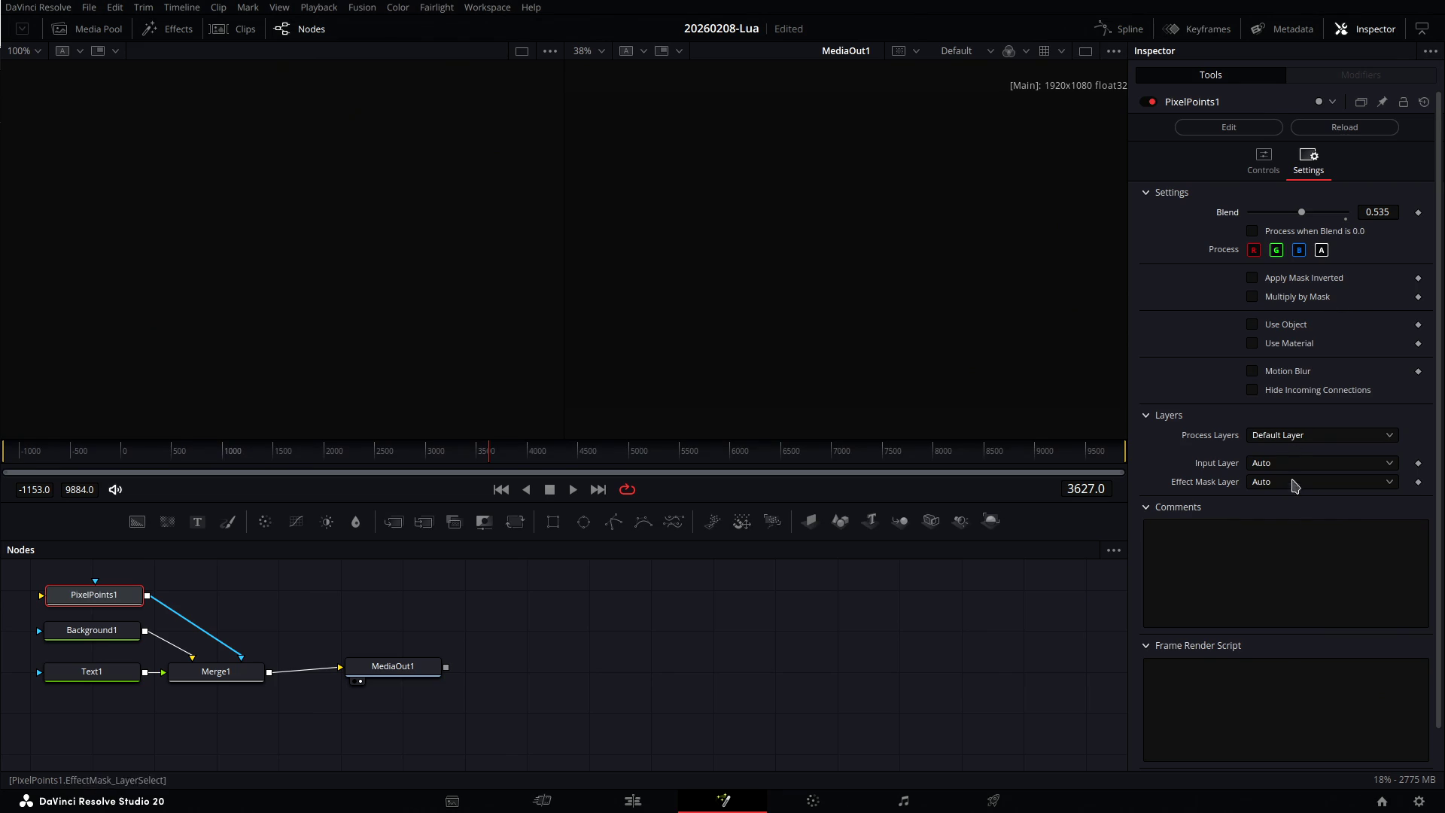
{"action": "left_click", "coordinate": [1262, 166]}
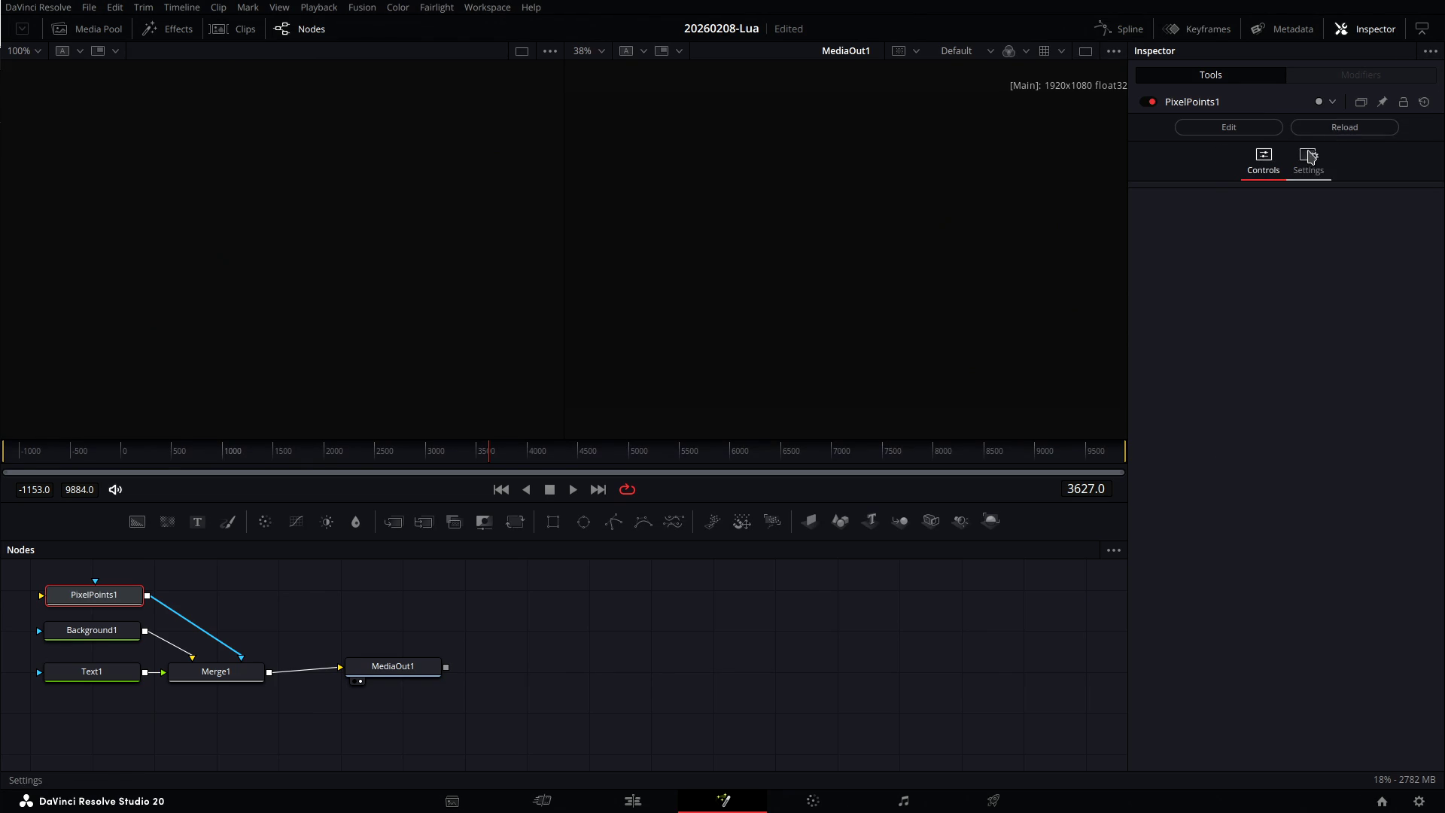
{"action": "left_click", "coordinate": [1255, 133]}
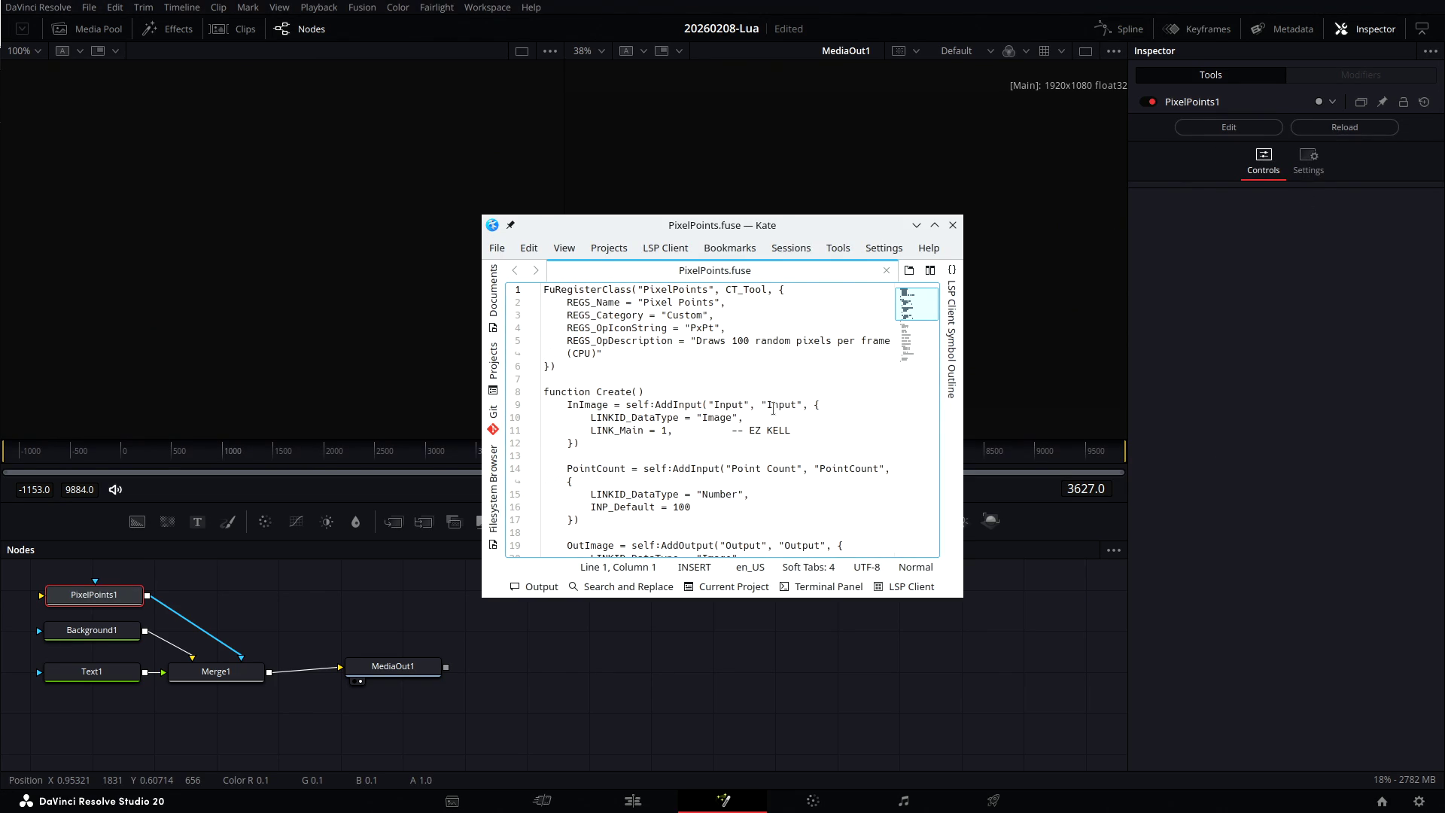
Close the Kate editor, then open and dismiss the node colour list.
{"action": "scroll", "coordinate": [773, 409], "scroll_direction": "down", "scroll_amount": 4}
{"action": "scroll", "coordinate": [773, 408], "scroll_direction": "up", "scroll_amount": 5}
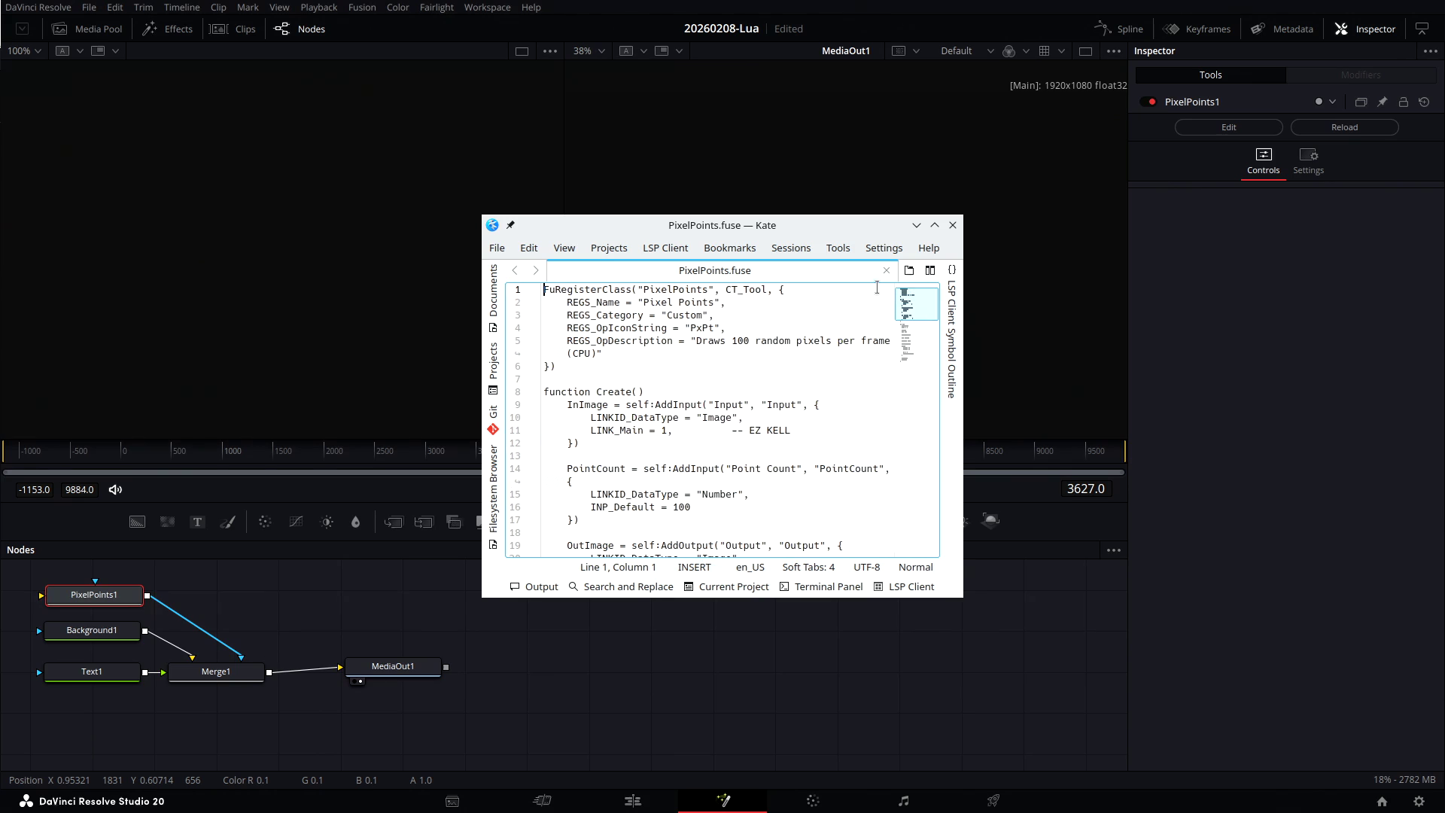
{"action": "left_click", "coordinate": [953, 225]}
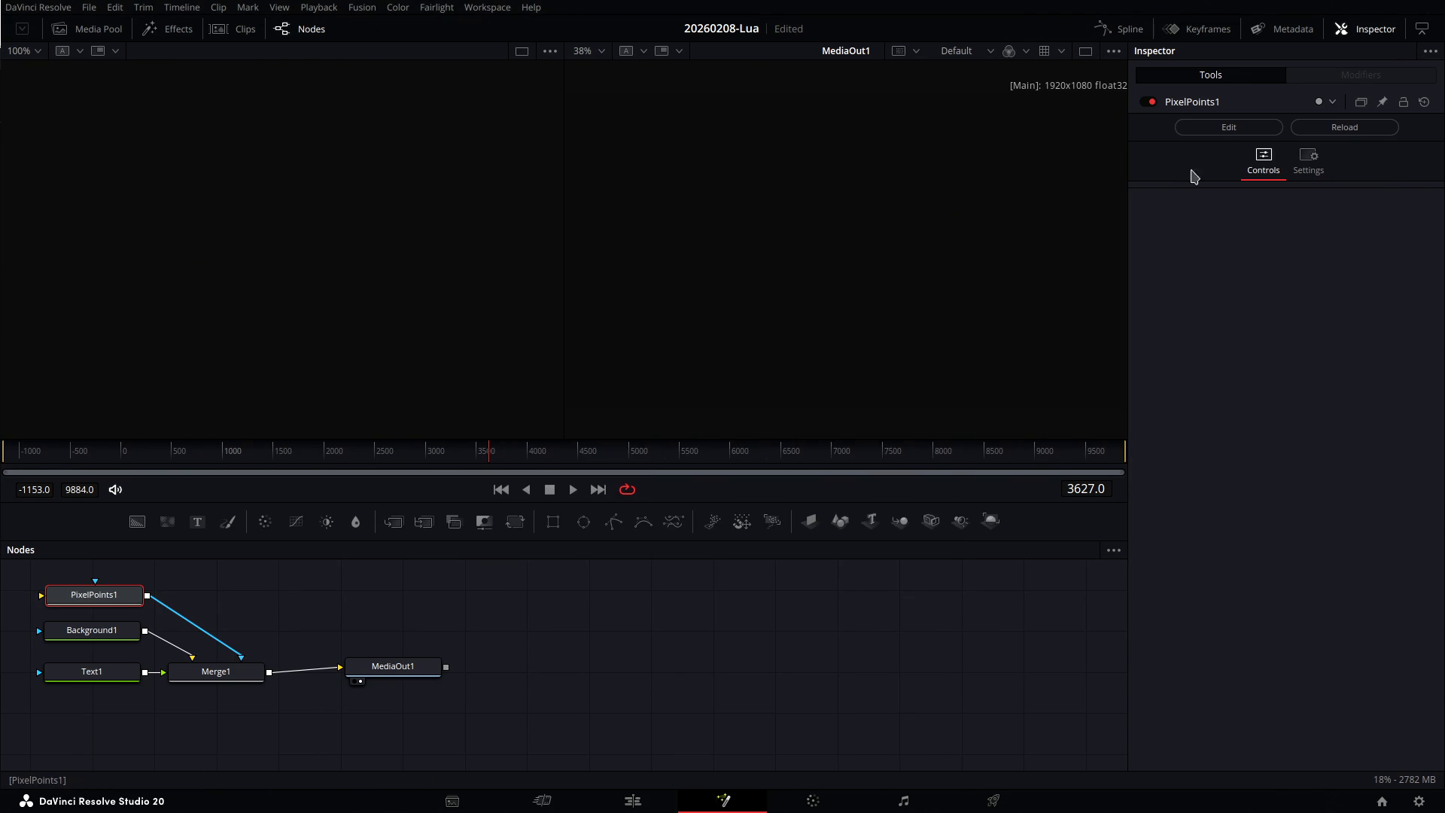
{"action": "left_click", "coordinate": [1334, 103]}
{"action": "left_click", "coordinate": [1334, 103]}
Review the Input Layer dropdown on PixelPoints1's Settings tab.
{"action": "left_click", "coordinate": [1316, 166]}
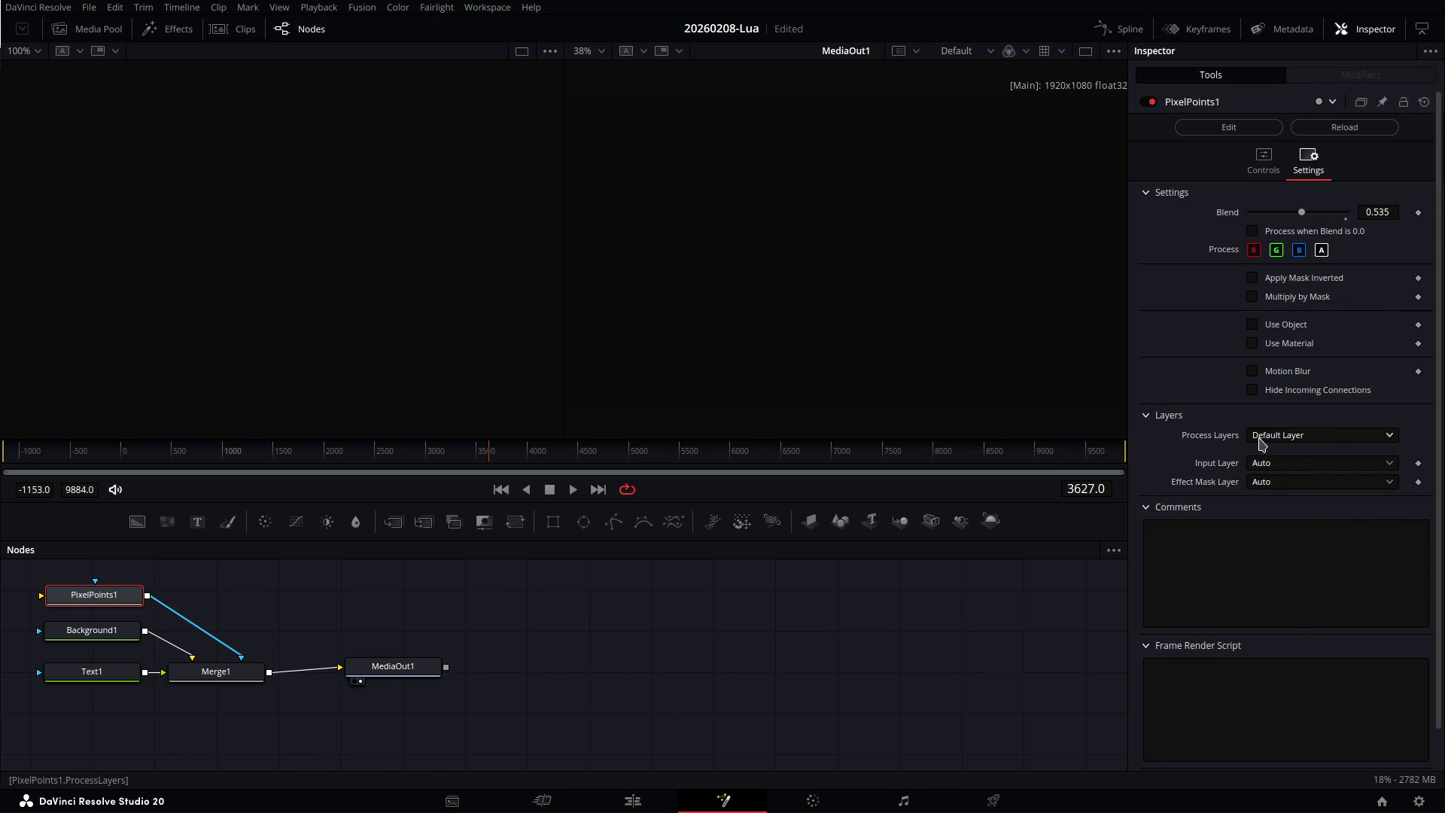
{"action": "left_click", "coordinate": [1295, 466]}
{"action": "left_click", "coordinate": [1303, 472]}
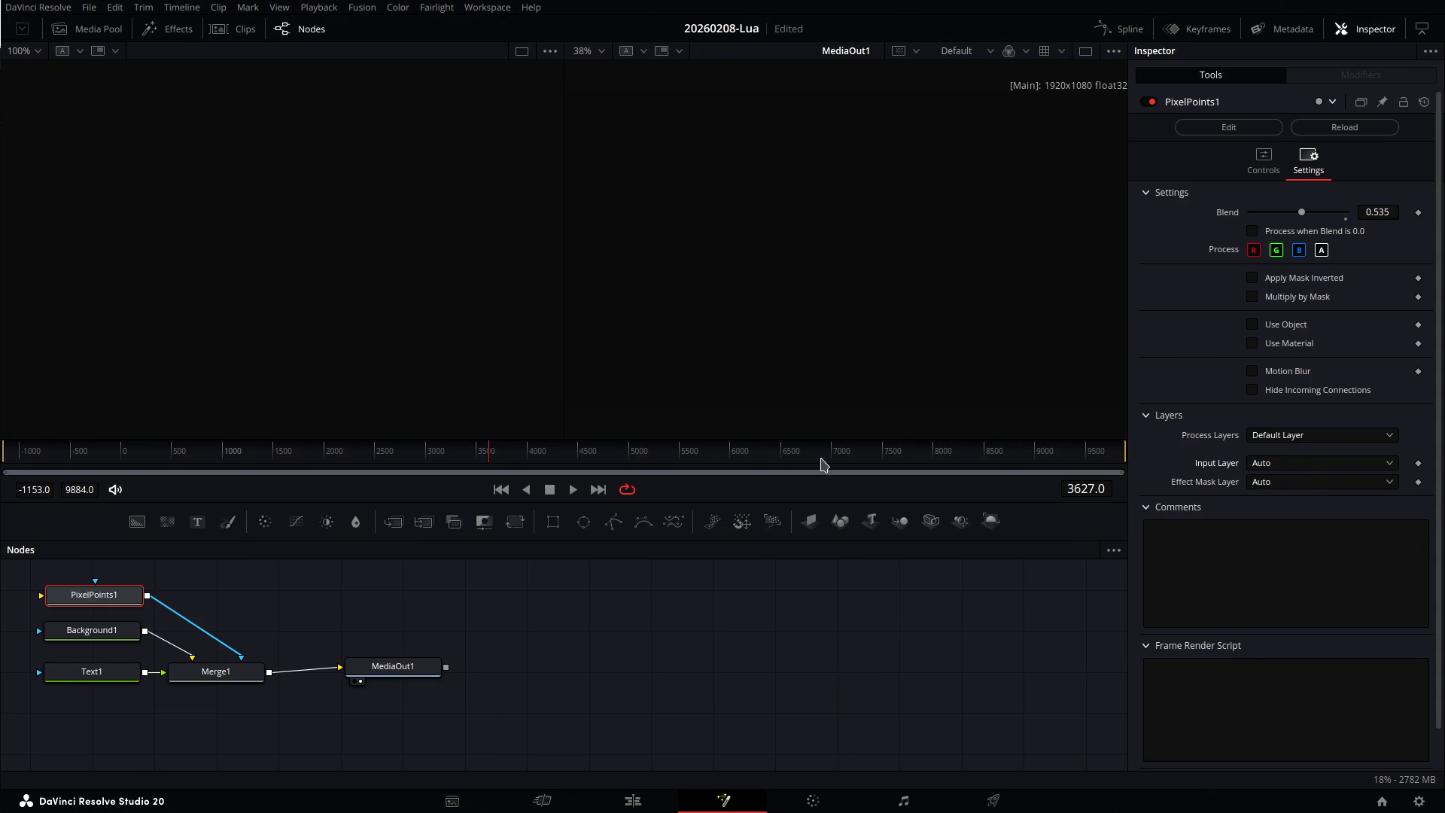
Preview the Fusion Composition clip full screen from the Edit page, showing solid black, then return to Fusion.
{"action": "left_click", "coordinate": [634, 799]}
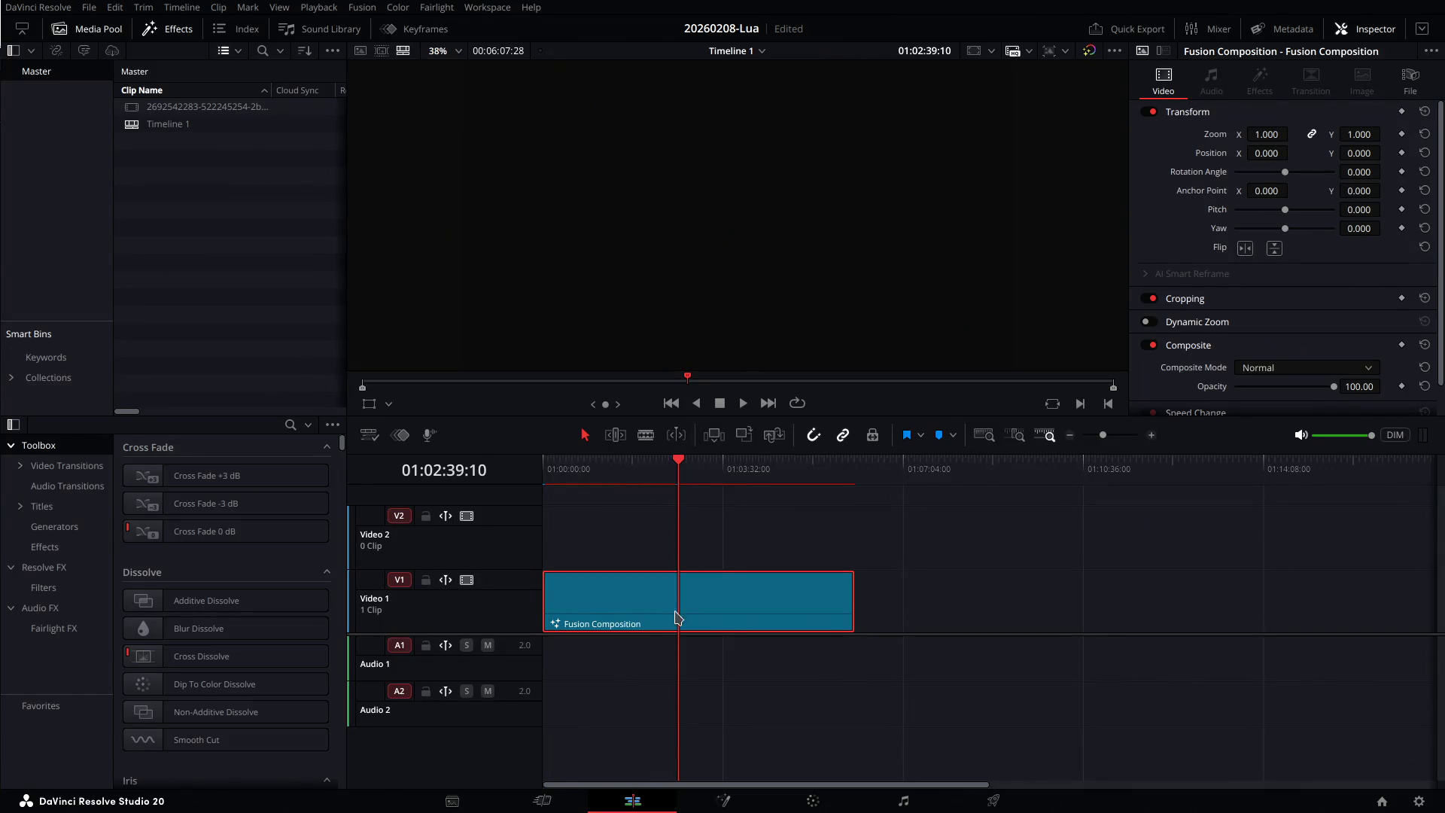
{"action": "key", "text": "p"}
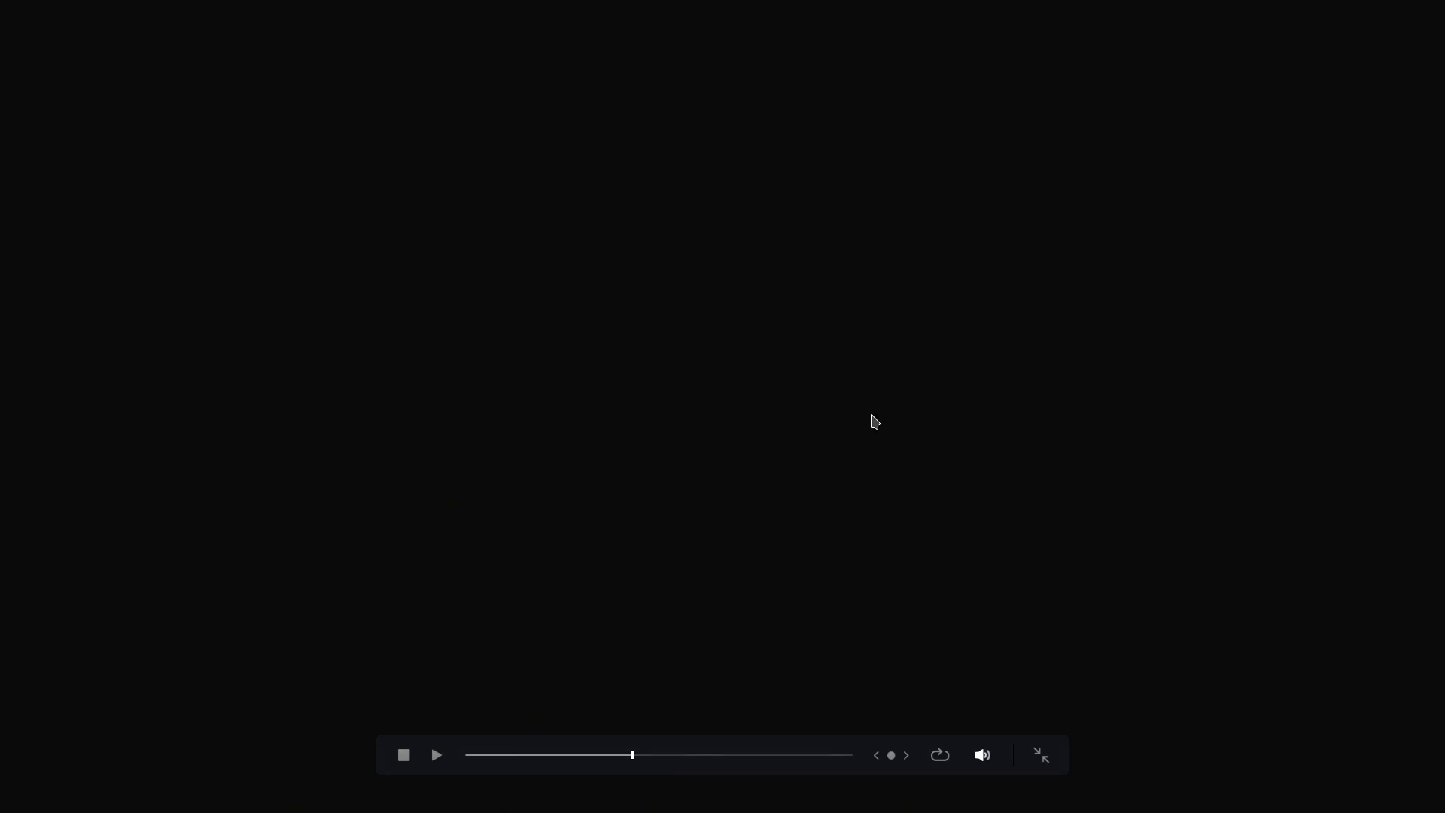
{"action": "key", "text": "Escape"}
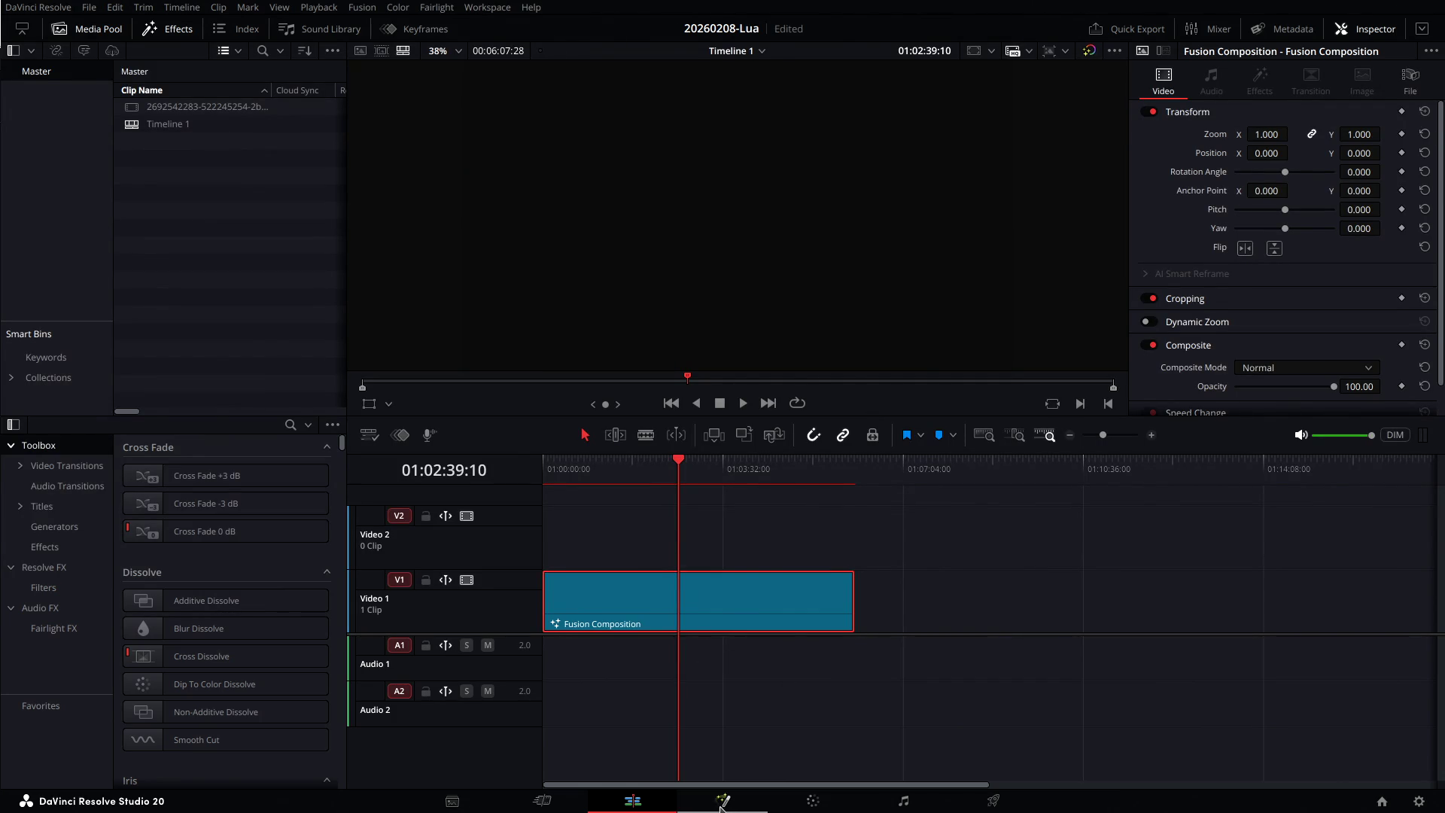
{"action": "left_click", "coordinate": [722, 801]}
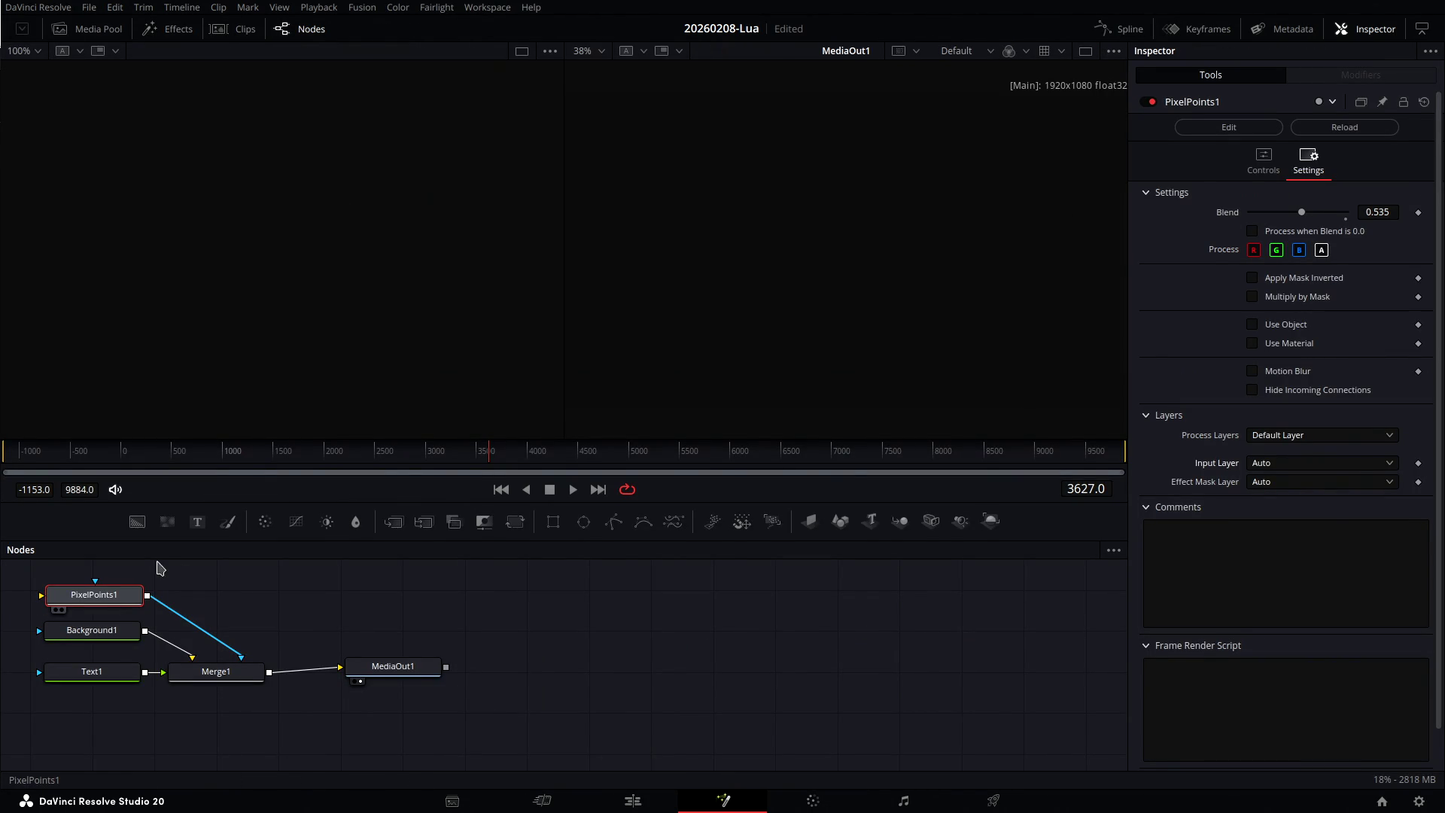
Reopen PixelPoints.fuse in Kate, scroll through the code, then close the editor.
{"action": "left_click", "coordinate": [1260, 133]}
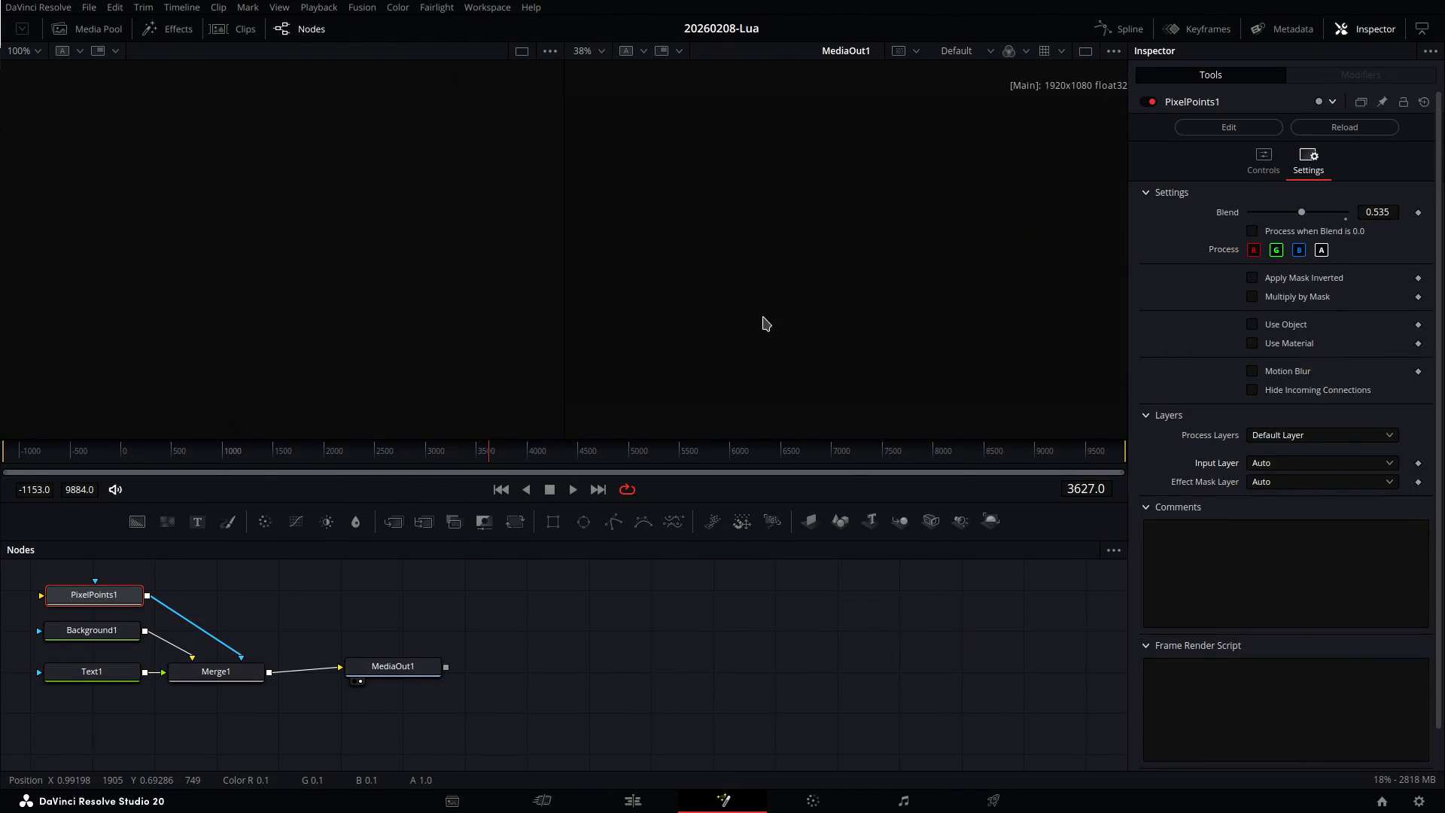
{"action": "scroll", "coordinate": [788, 404], "scroll_direction": "down", "scroll_amount": 3}
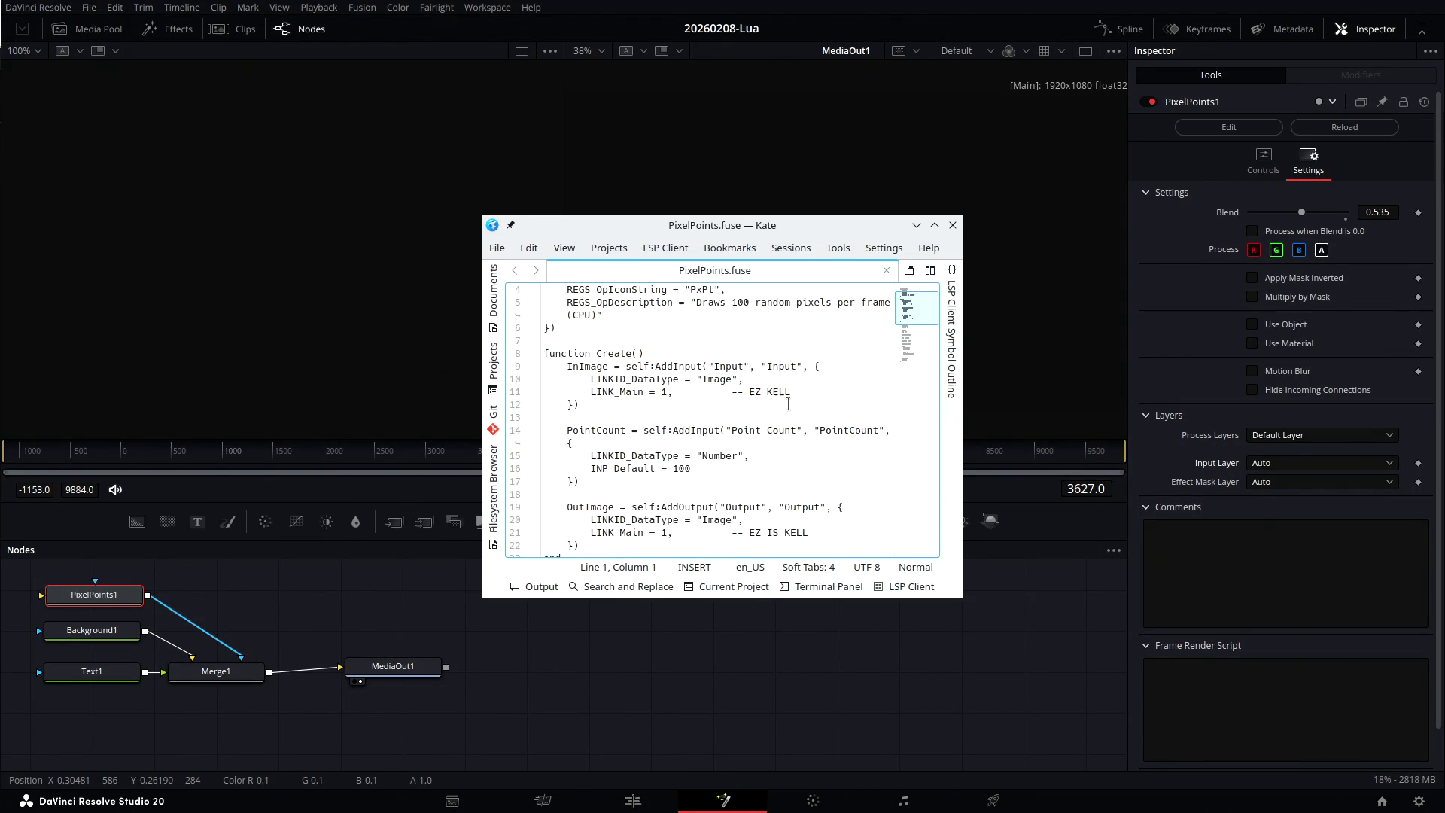
{"action": "scroll", "coordinate": [774, 444], "scroll_direction": "down", "scroll_amount": 6}
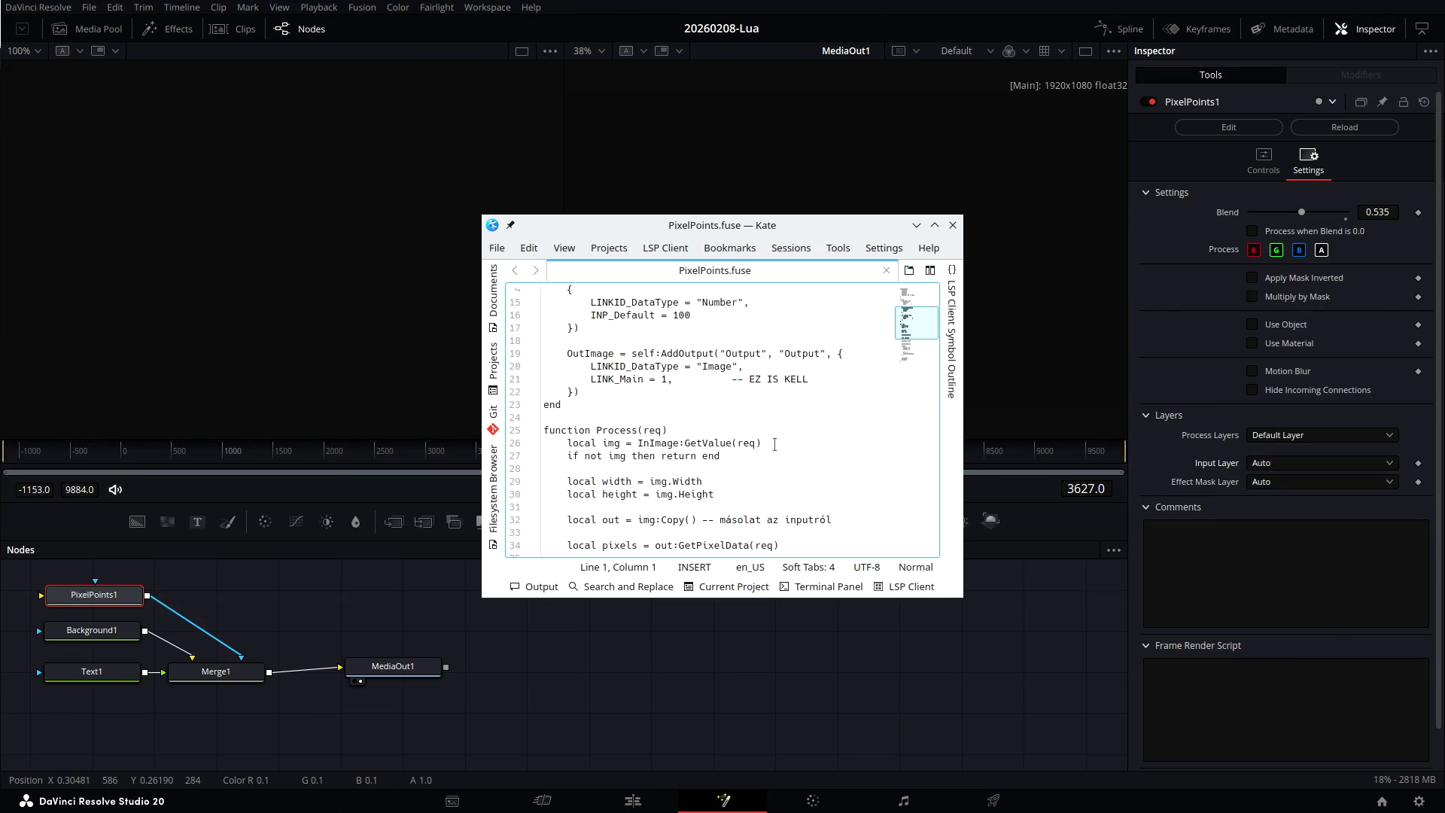
{"action": "scroll", "coordinate": [774, 445], "scroll_direction": "down", "scroll_amount": 2}
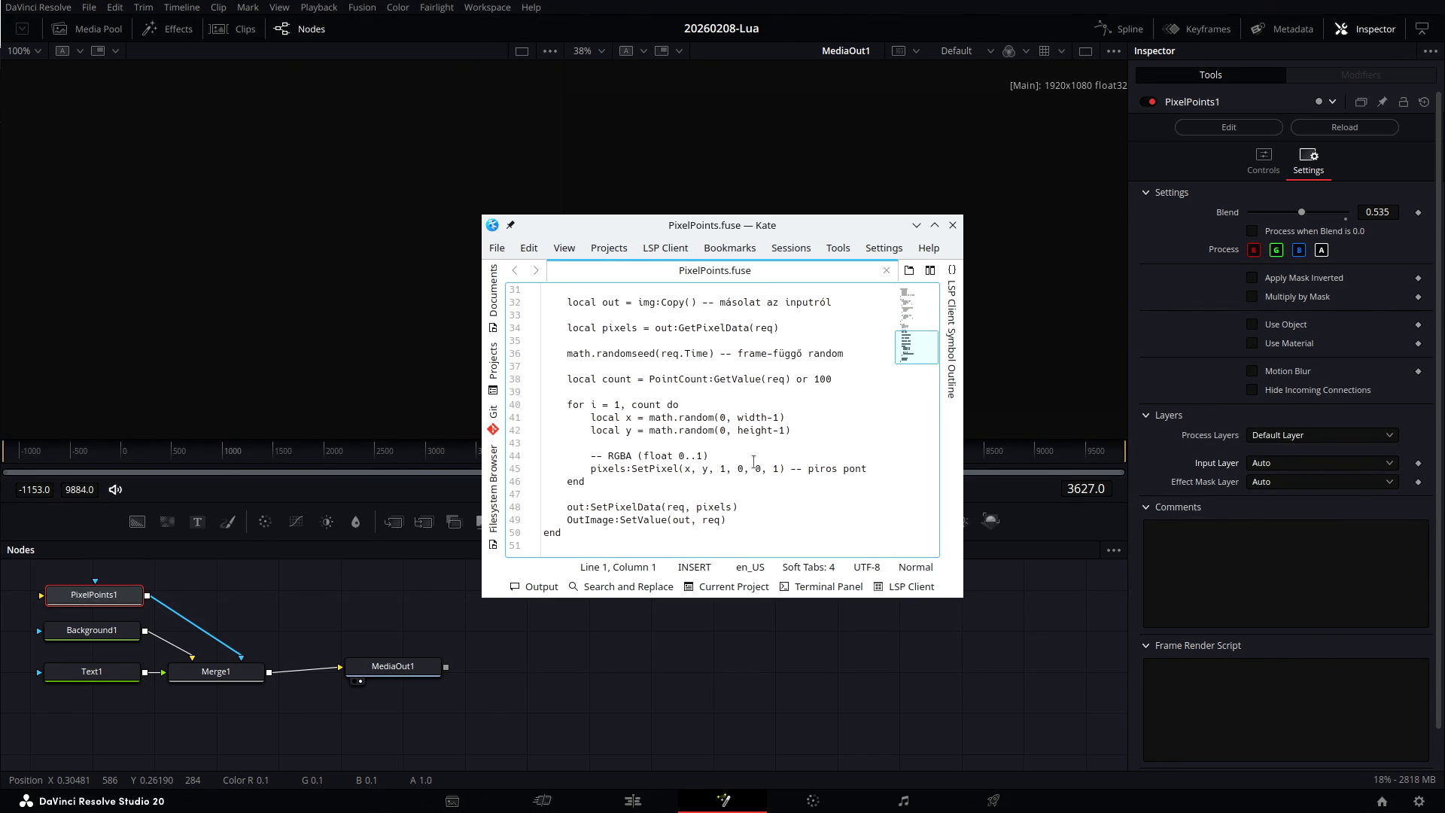
{"action": "left_click", "coordinate": [952, 225]}
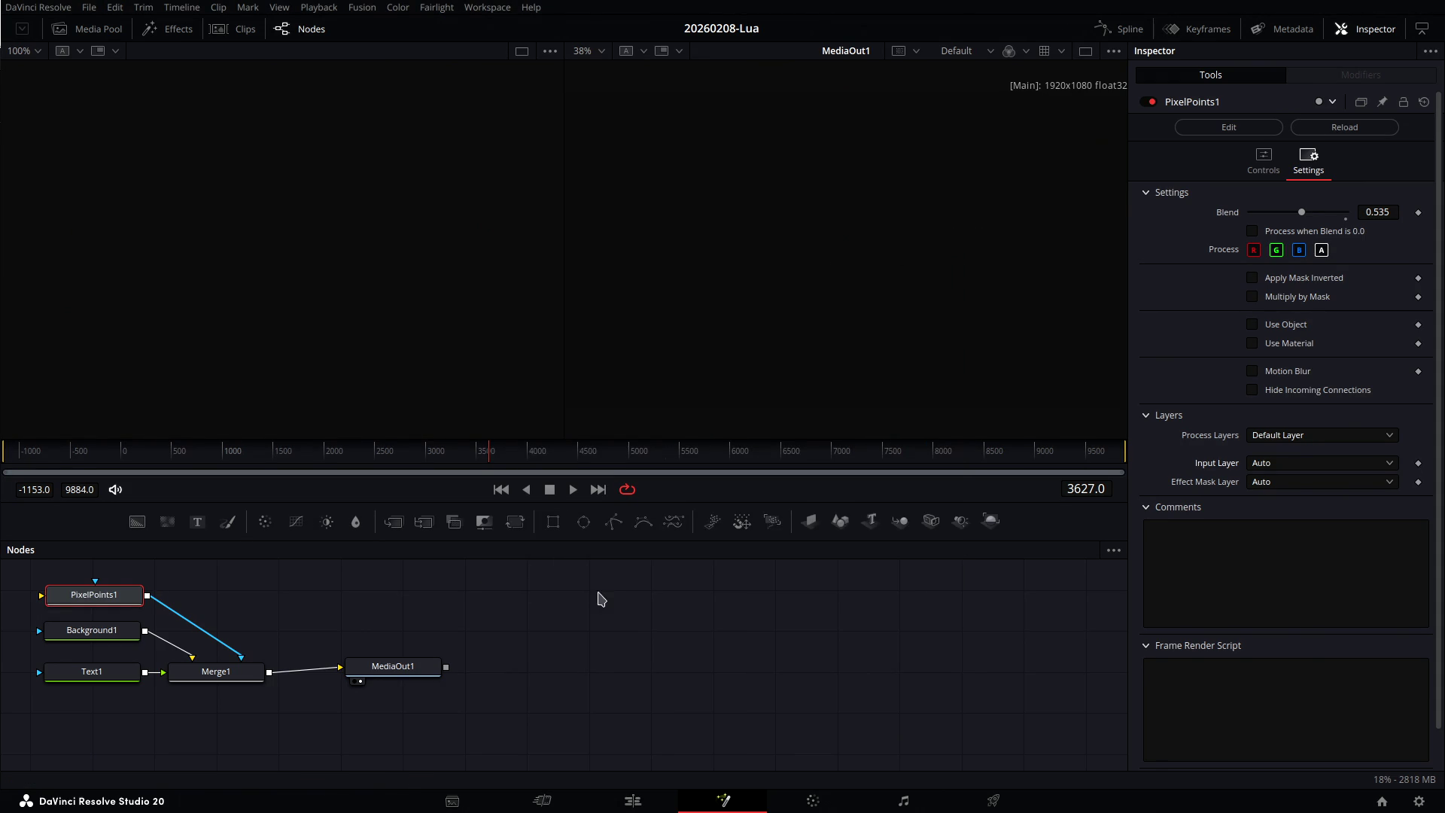
Back in ChatGPT, read the reply down to the optional FuRegisterClass snippet for PixelPoints.
{"action": "key", "text": "alt+Tab"}
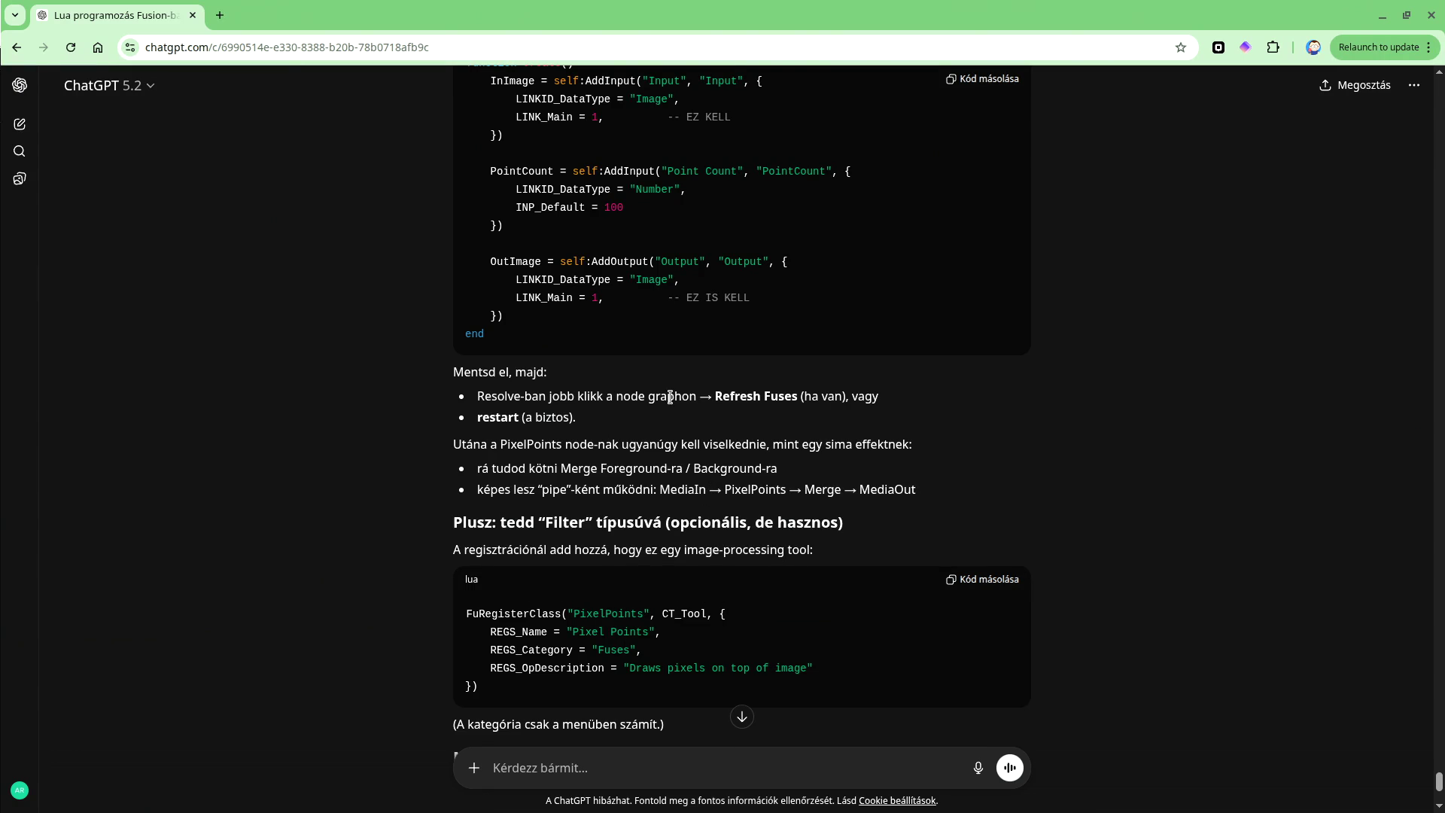
{"action": "scroll", "coordinate": [685, 399], "scroll_direction": "down", "scroll_amount": 2}
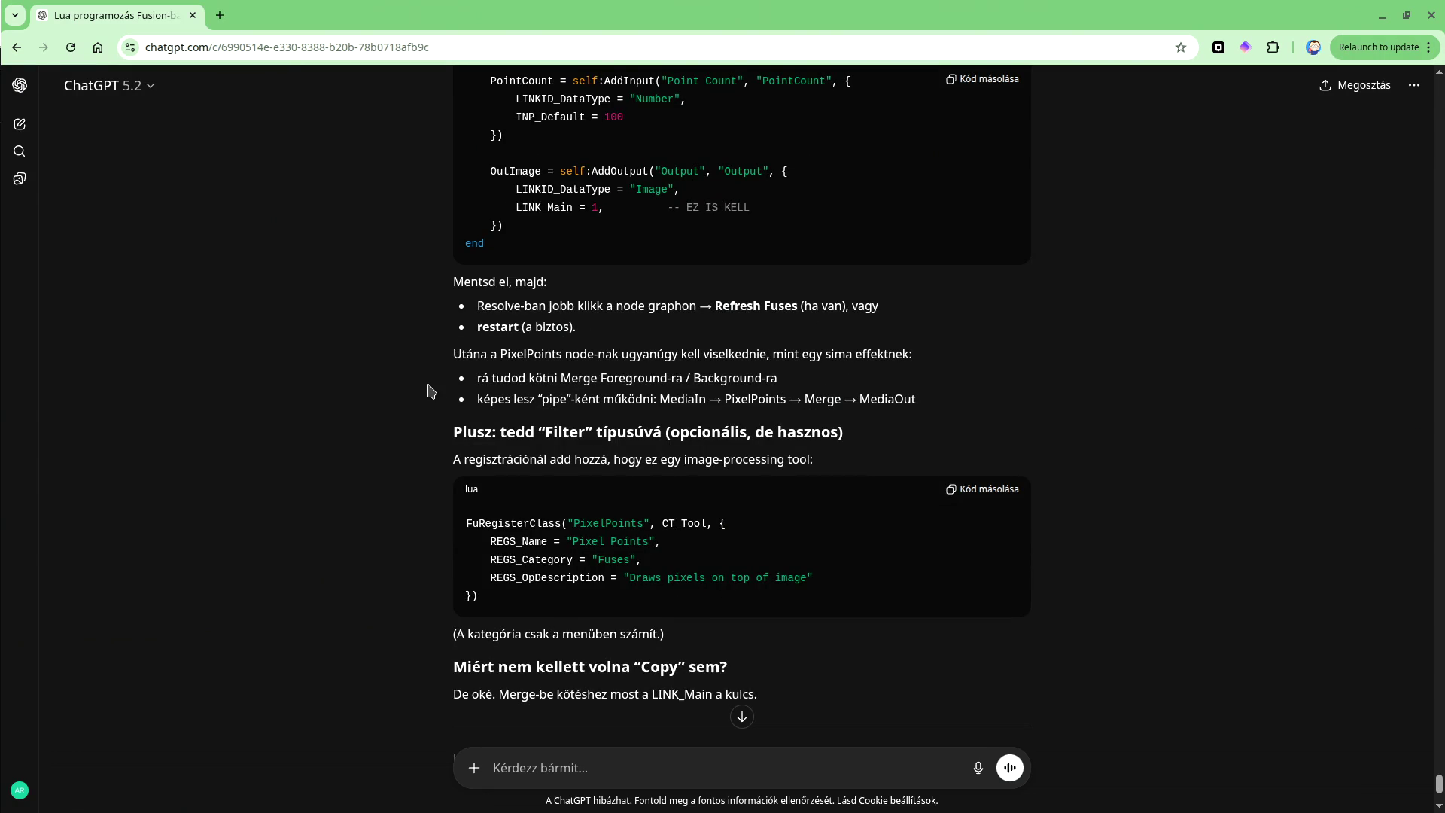
{"action": "scroll", "coordinate": [430, 390], "scroll_direction": "down", "scroll_amount": 2}
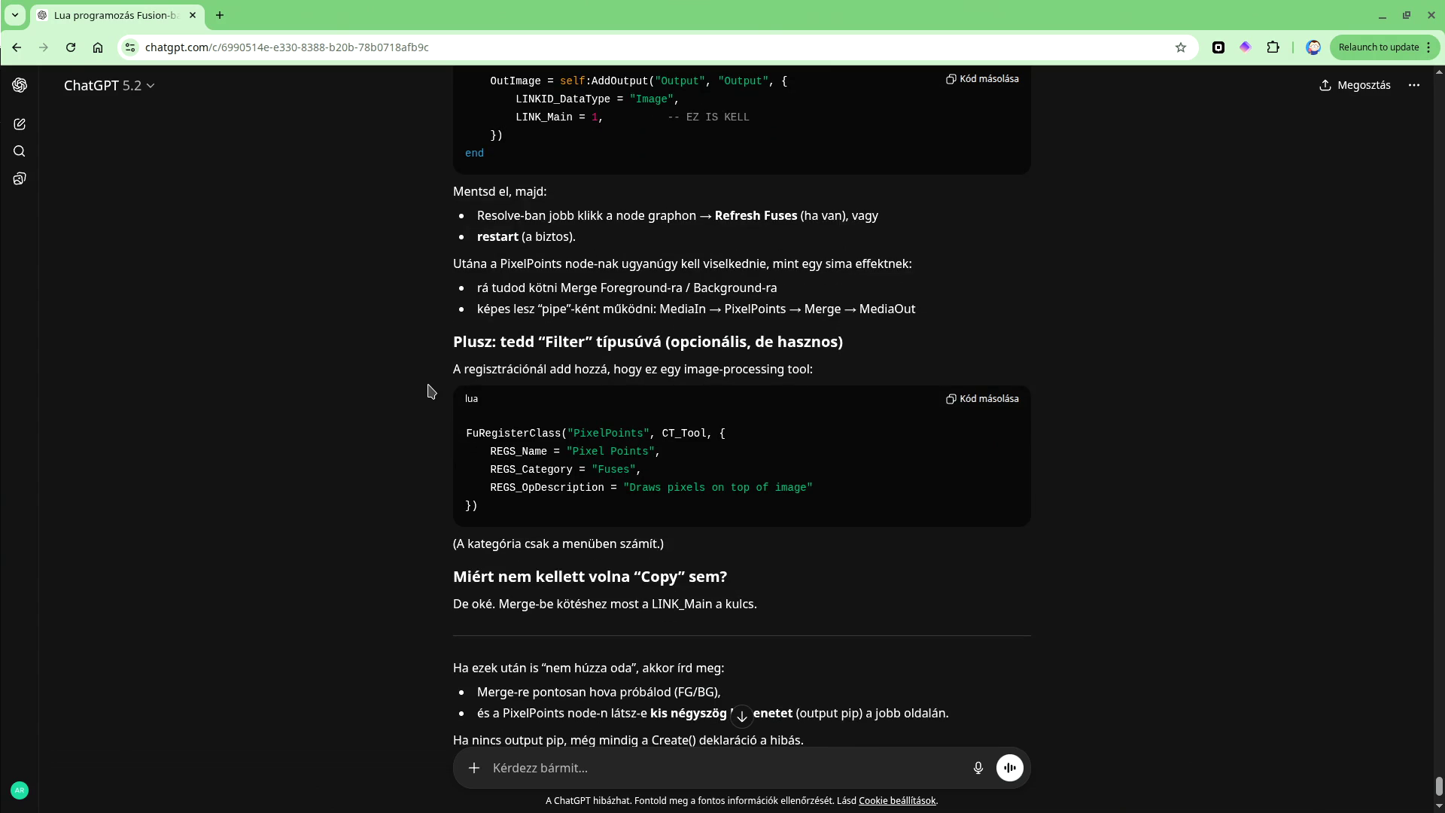
{"action": "scroll", "coordinate": [430, 390], "scroll_direction": "down", "scroll_amount": 2}
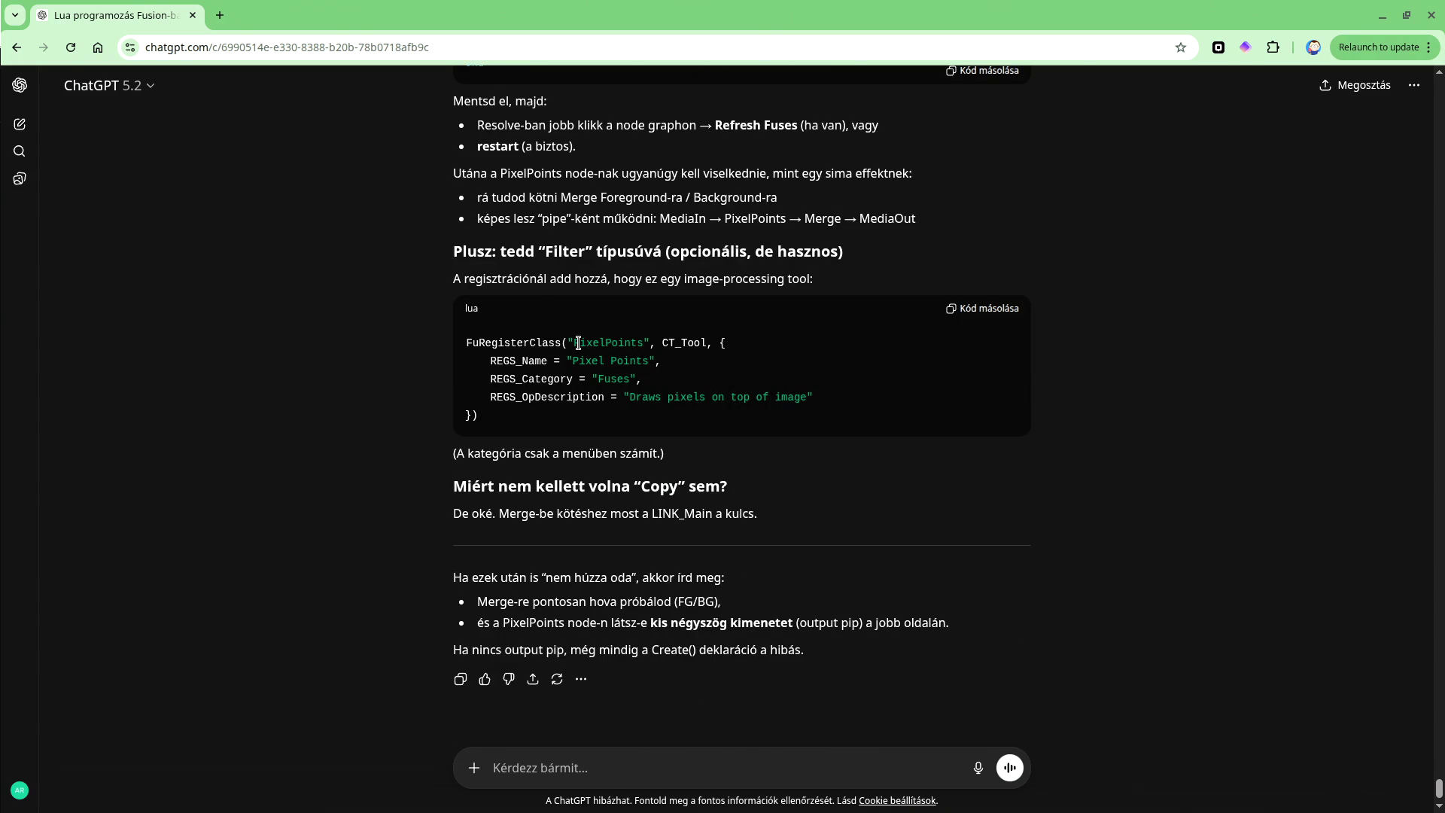
{"action": "scroll", "coordinate": [578, 343], "scroll_direction": "down", "scroll_amount": 1}
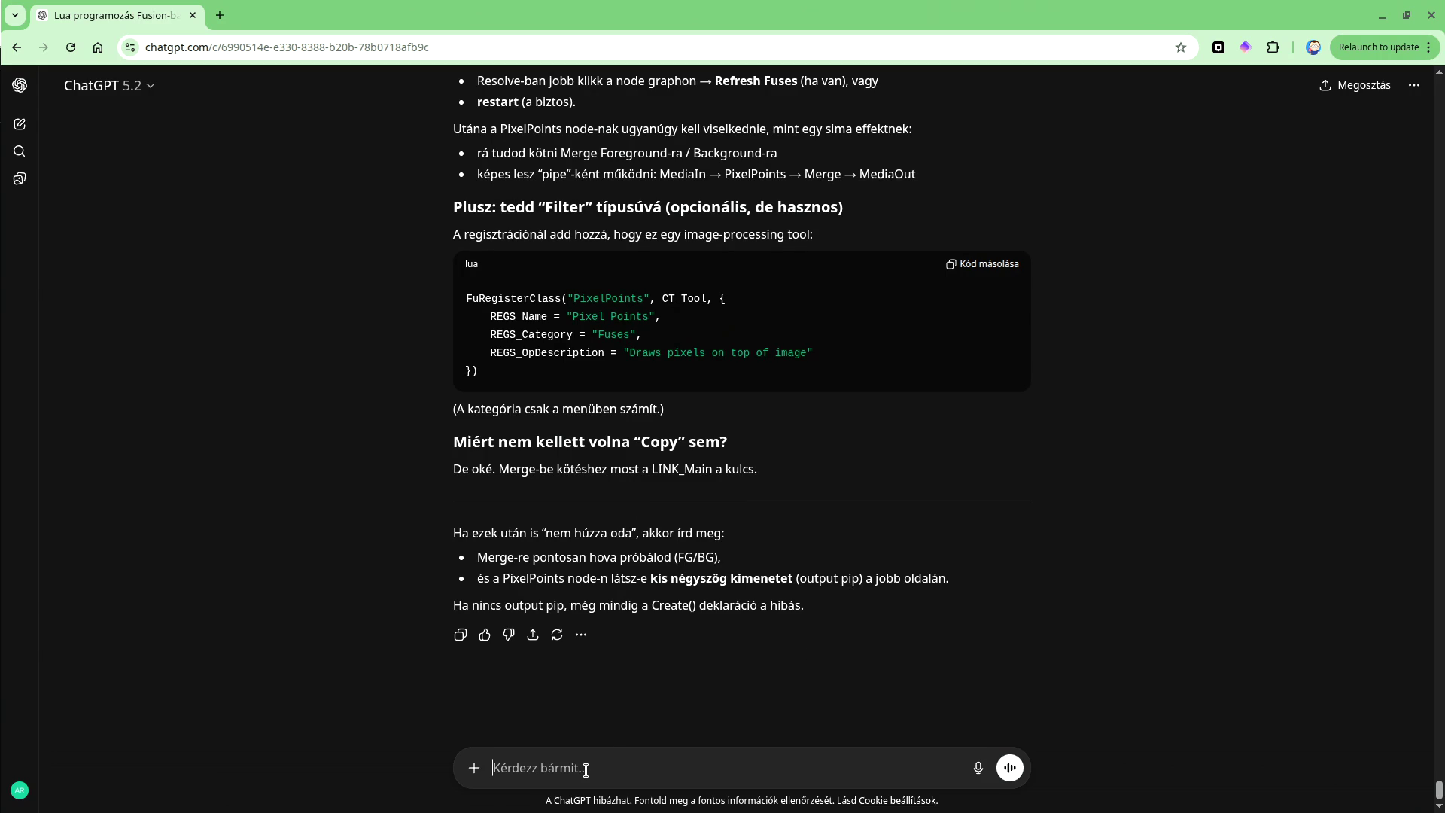
Tell ChatGPT in Hungarian that Merge1's output shows nothing and the caption vanished, then return to Resolve.
{"action": "type", "text": "odah"}
{"action": "type", "text": "a merge1-be, de nem láts"}
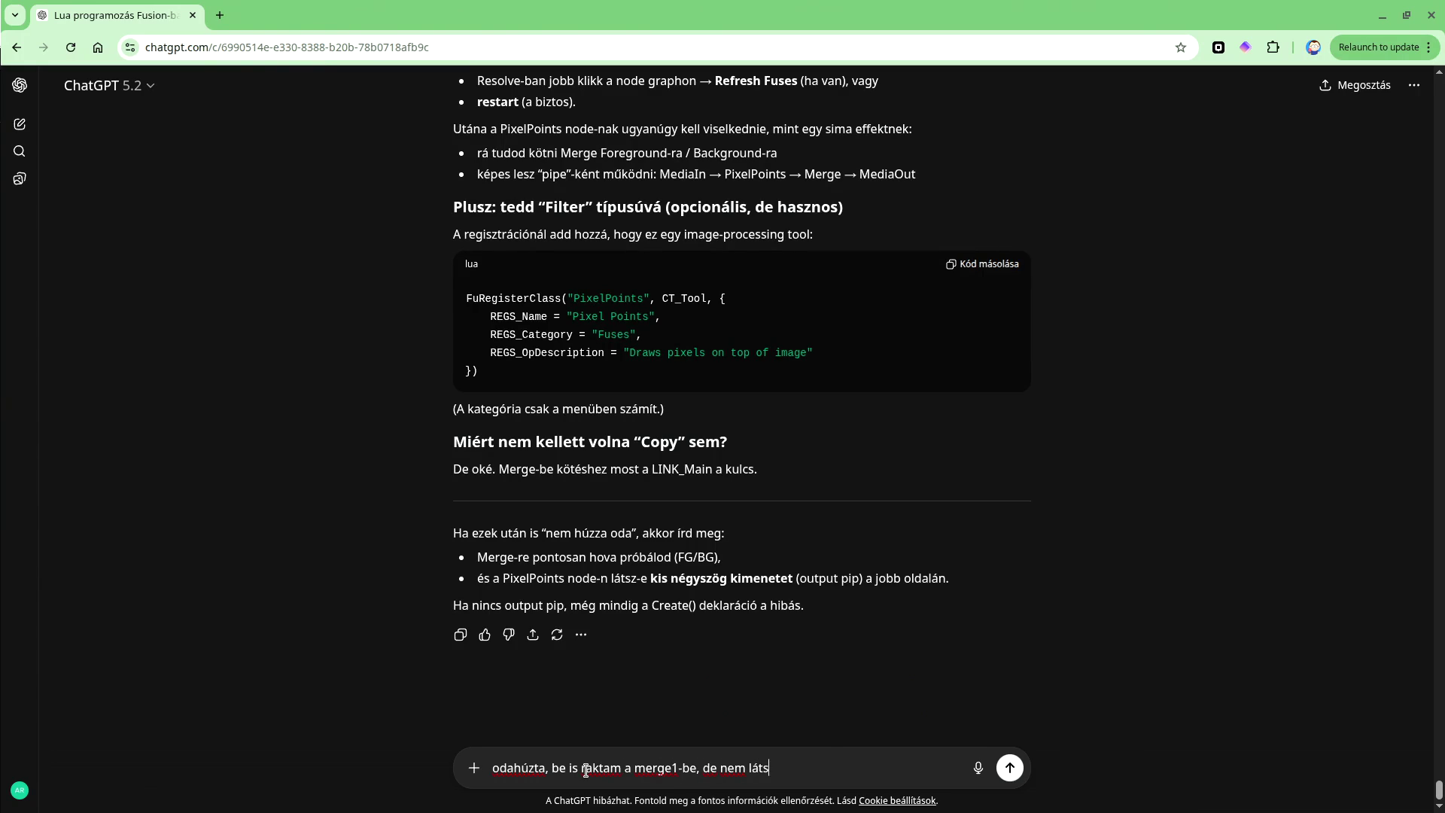
{"action": "type", "text": "zik semmi a kimeneten, "}
{"action": "type", "text": "még a fel"}
{"action": "type", "text": "i"}
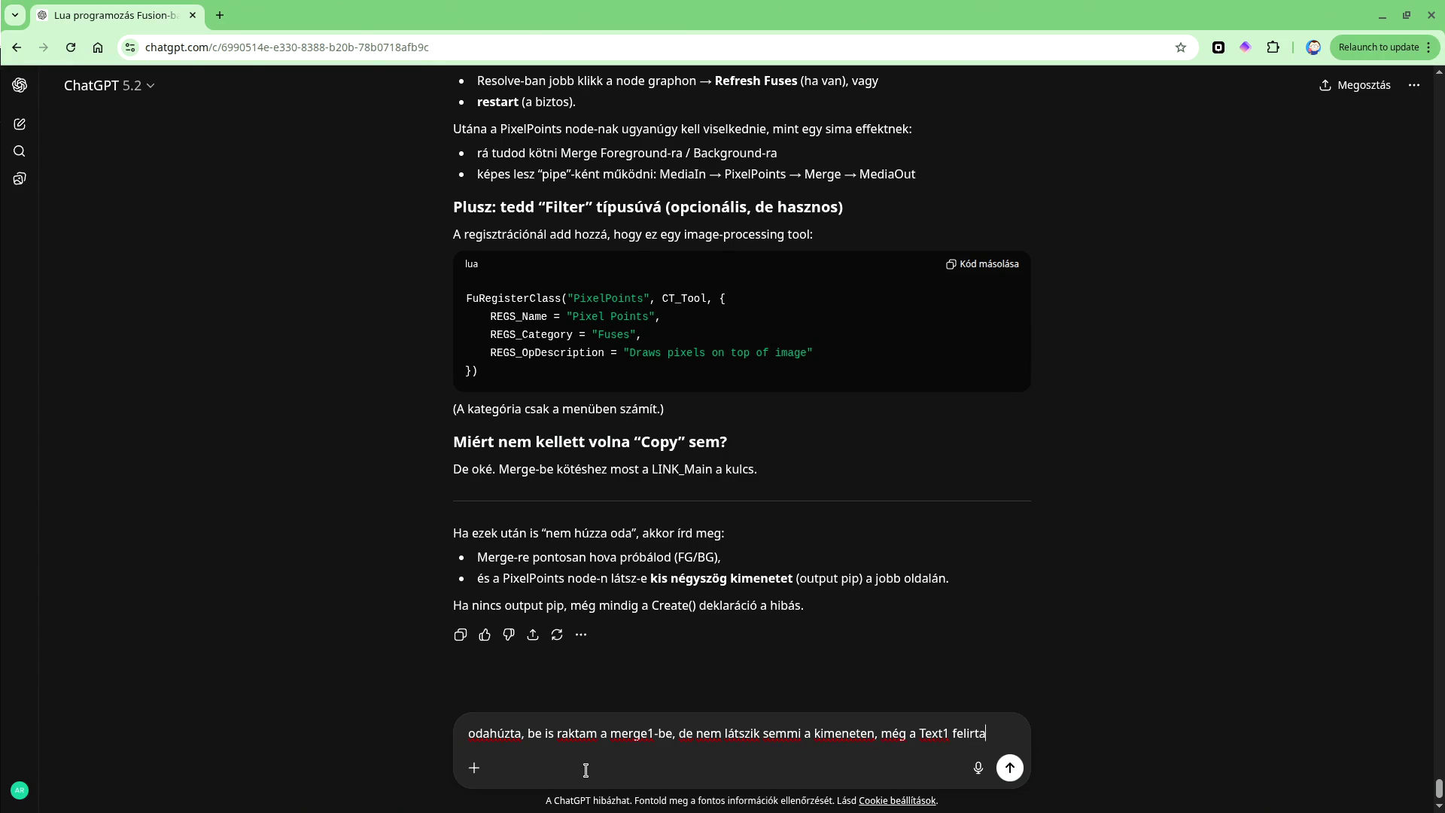
{"action": "key", "text": "BackSpace"}
{"action": "key", "text": "BackSpace"}
{"action": "type", "text": "ata is eltűnt"}
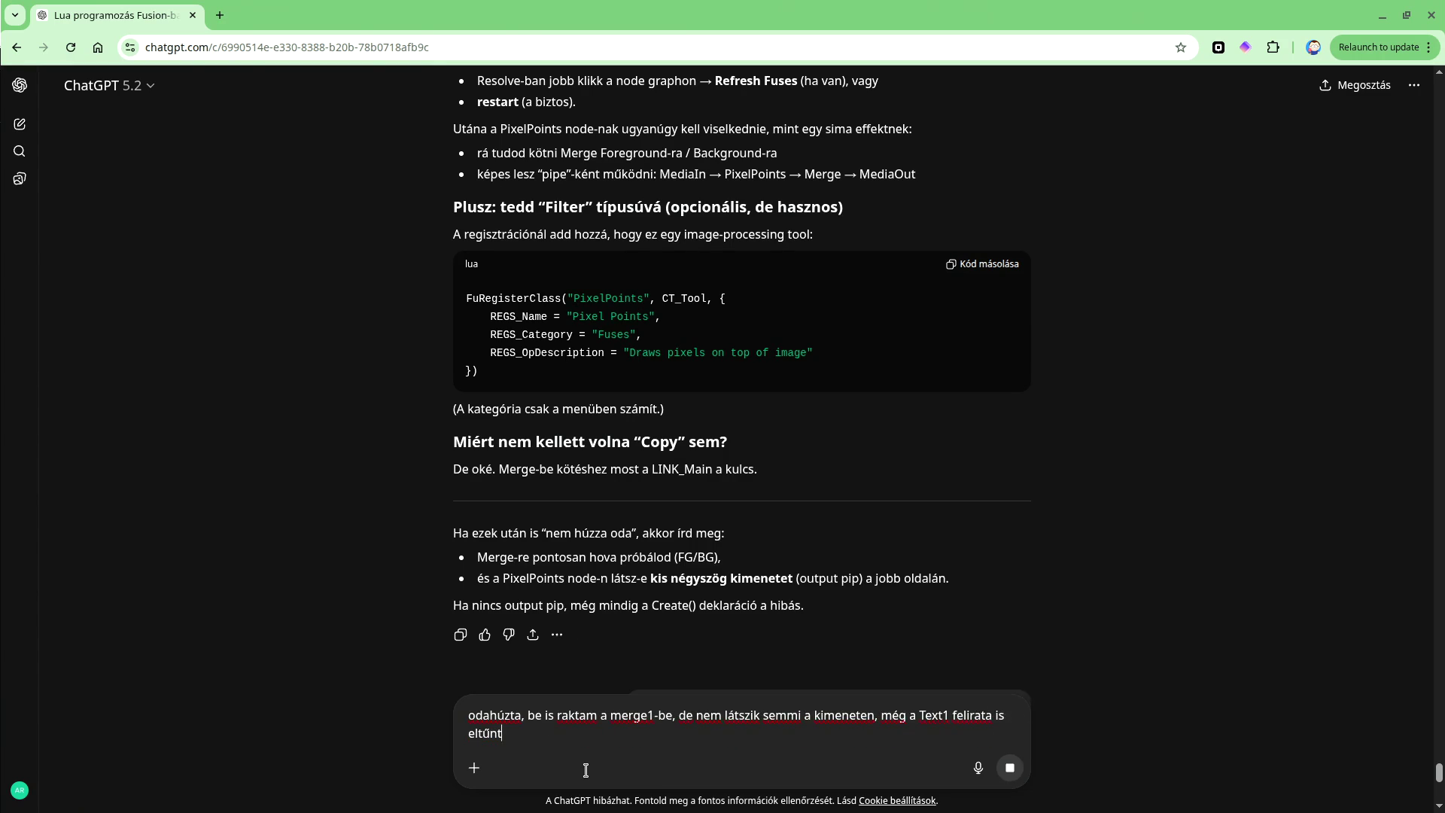
{"action": "key", "text": "Return"}
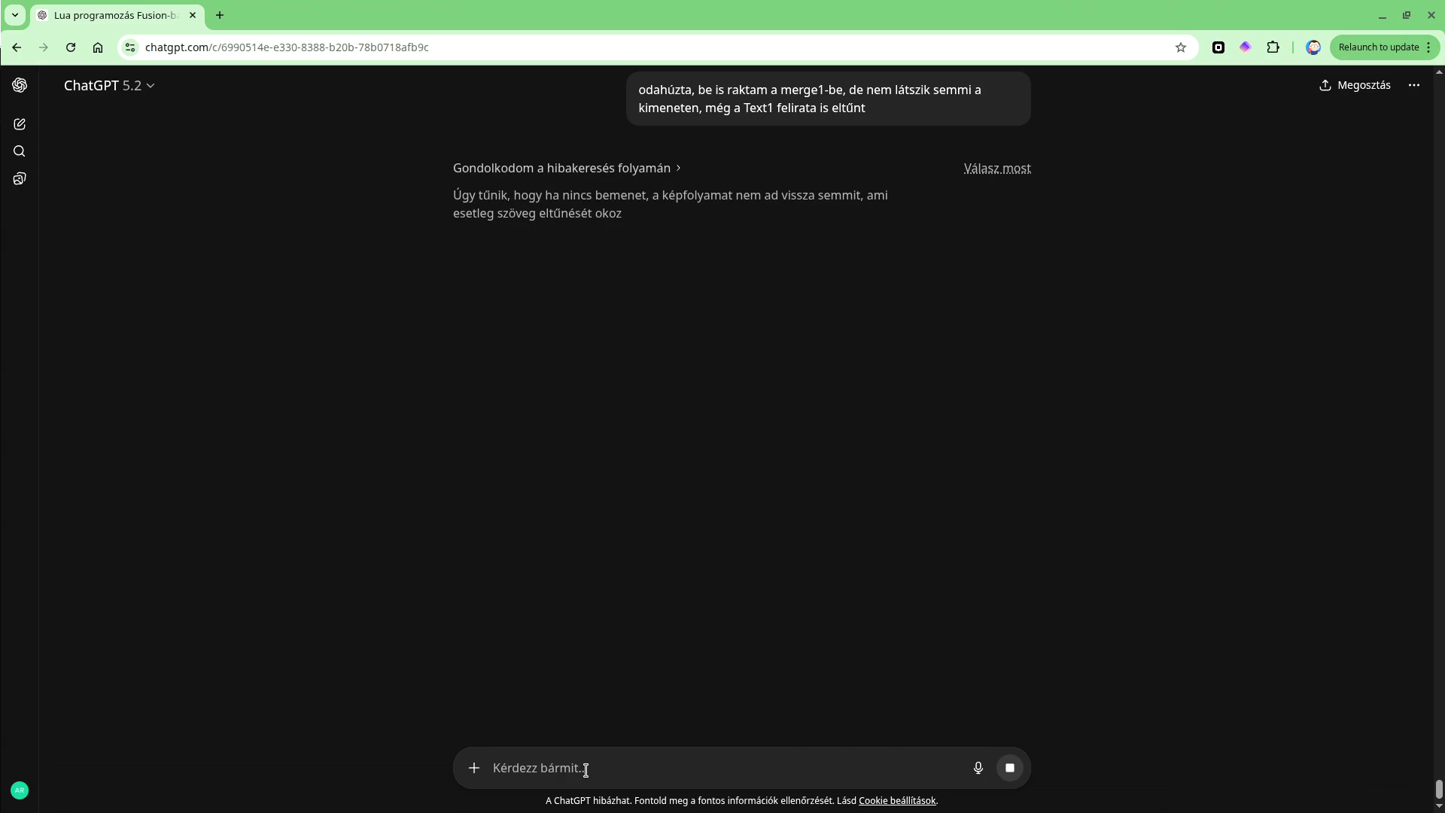
{"action": "key", "text": "alt+Tab"}
{"action": "key", "text": "alt+Tab"}
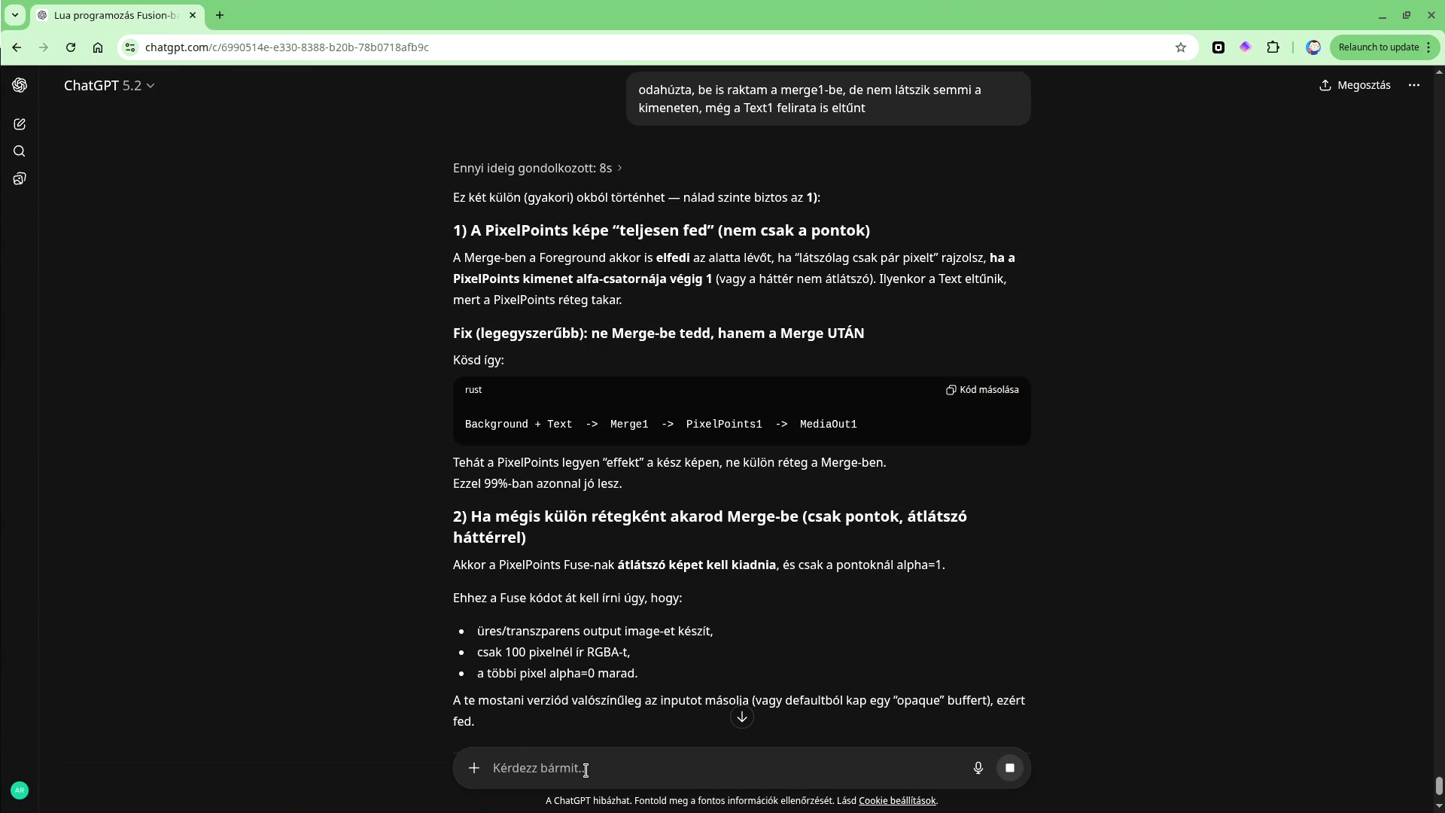
{"action": "key", "text": "alt+Tab"}
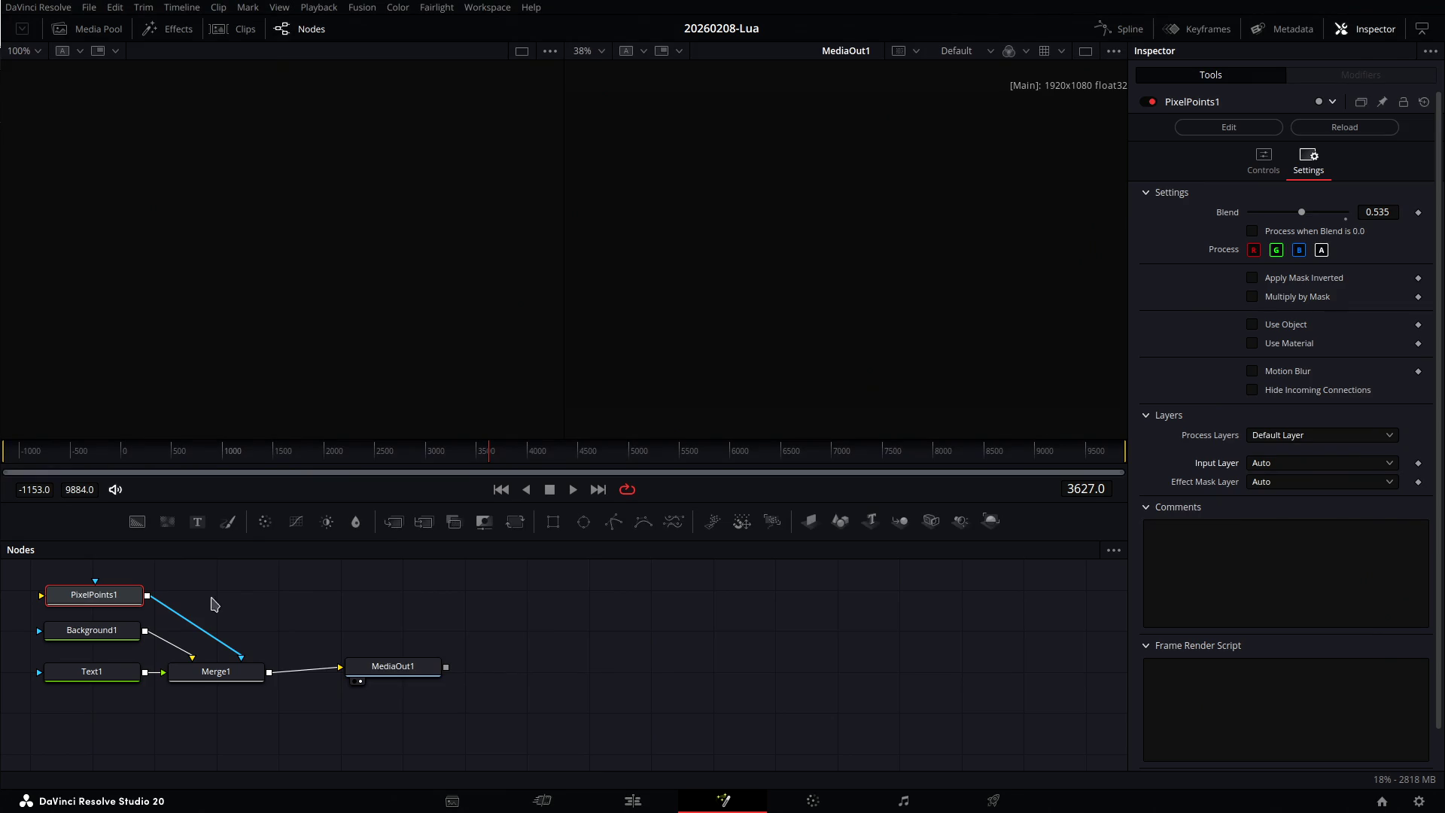
Rewire the graph as Merge1 → PixelPoints1 → MediaOut1 and move to frame 4688.
{"action": "left_click_drag", "start_coordinate": [136, 607], "coordinate": [384, 616]}
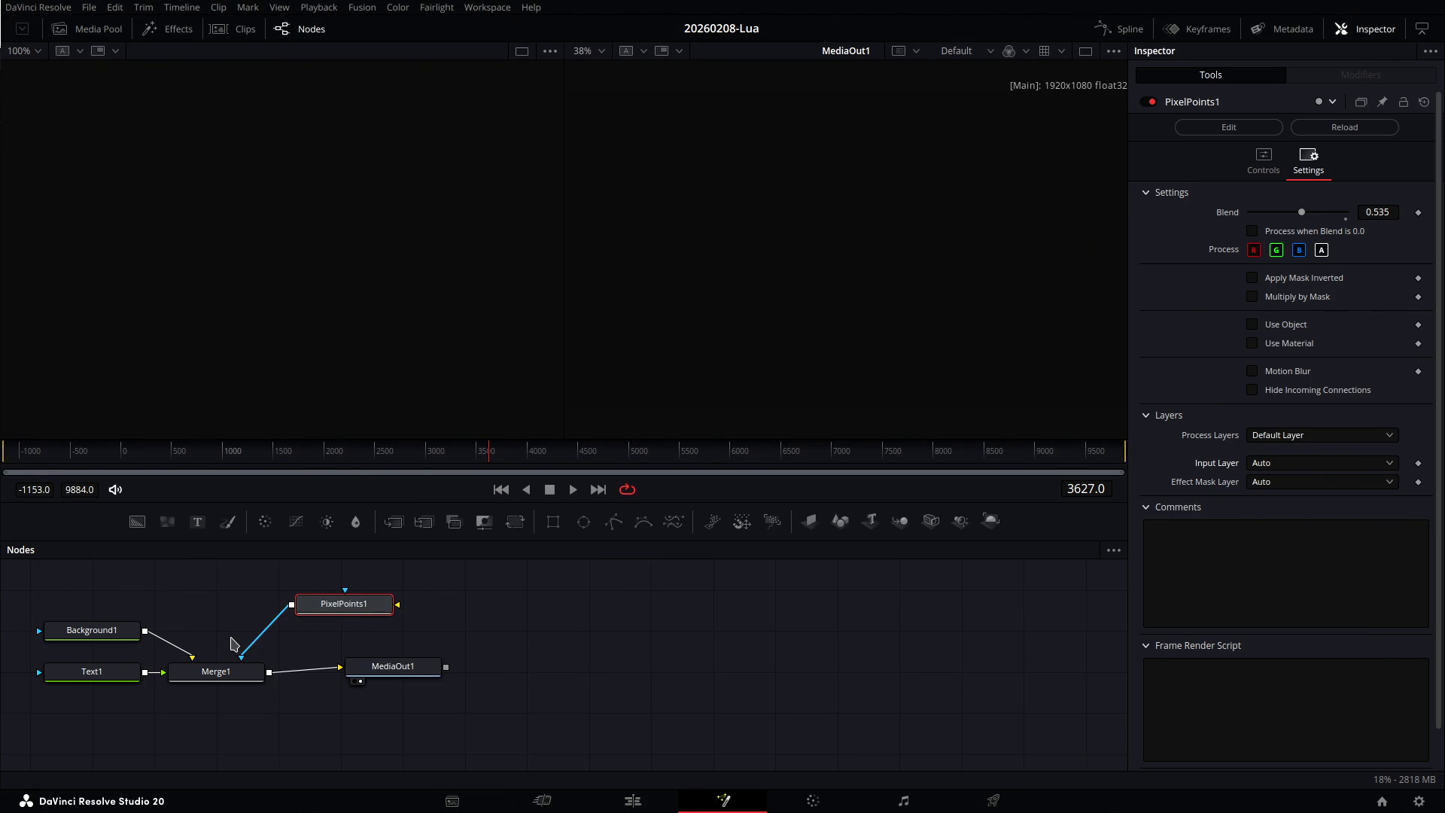
{"action": "left_click_drag", "start_coordinate": [374, 671], "coordinate": [631, 702]}
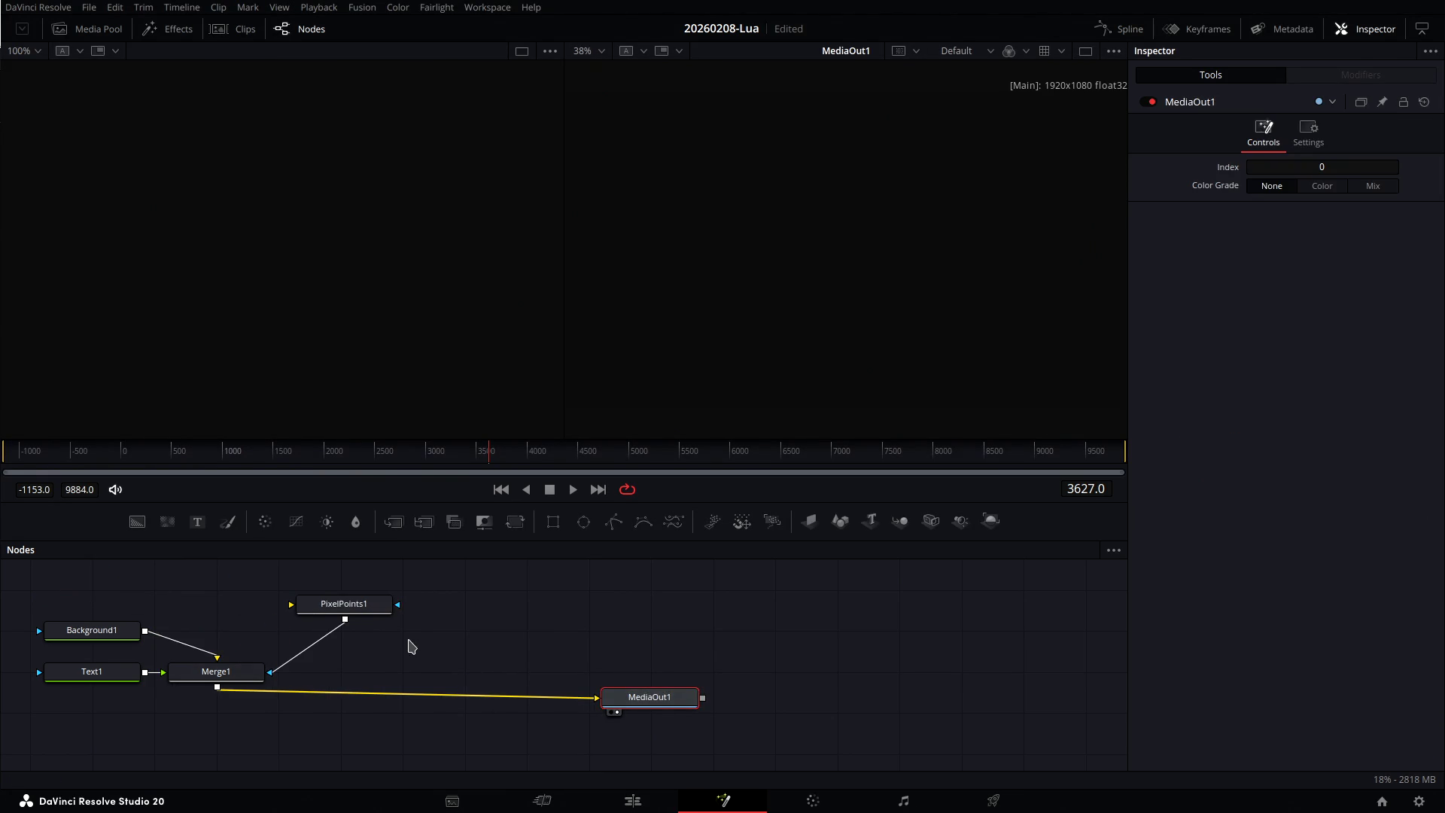
{"action": "left_click_drag", "start_coordinate": [372, 611], "coordinate": [401, 680]}
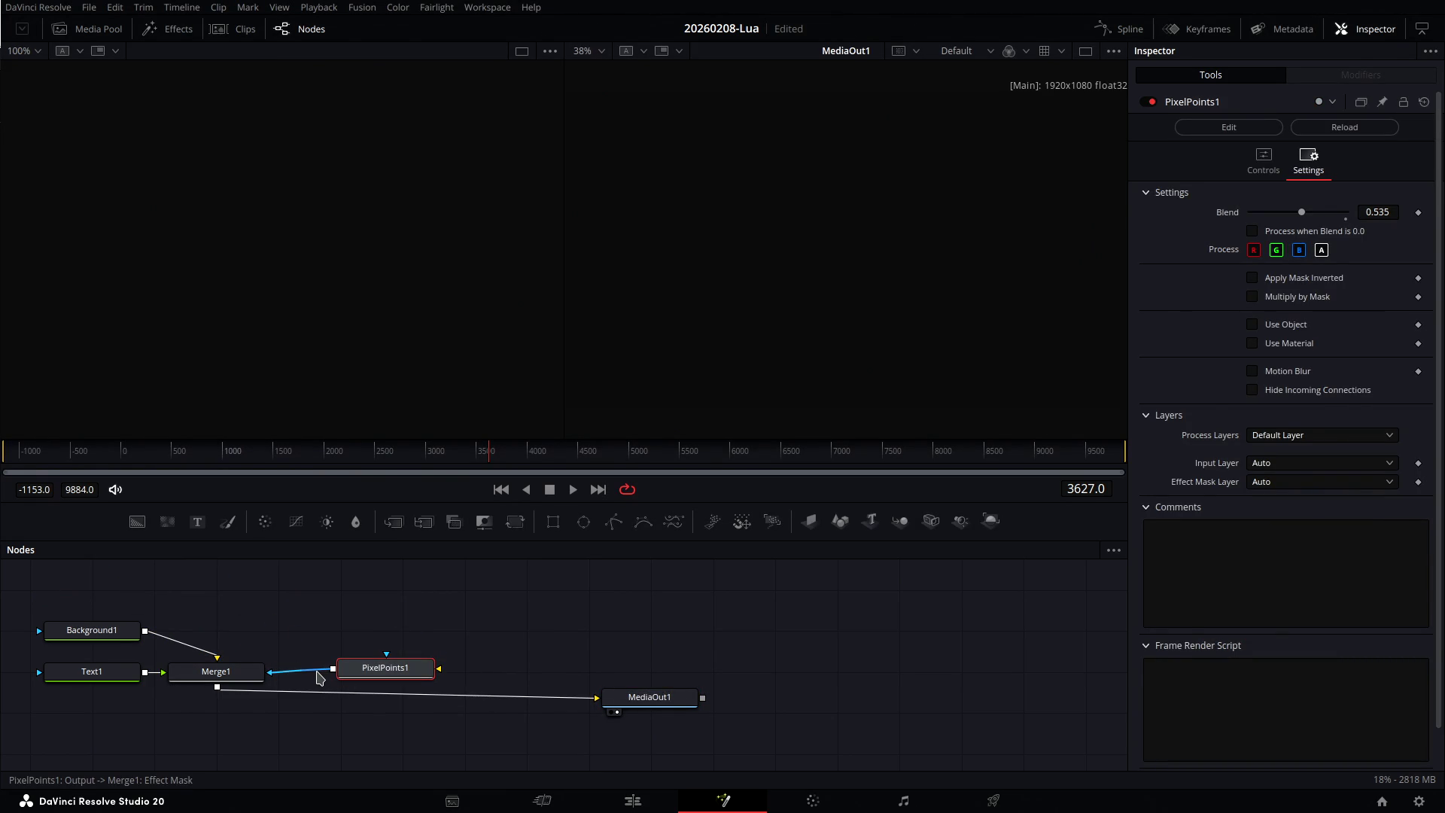
{"action": "mouse_move", "coordinate": [279, 674]}
{"action": "left_mouse_down"}
{"action": "mouse_move", "coordinate": [302, 691]}
{"action": "mouse_move", "coordinate": [425, 660]}
{"action": "left_mouse_up"}
{"action": "mouse_move", "coordinate": [597, 697]}
{"action": "left_mouse_down"}
{"action": "mouse_move", "coordinate": [463, 681]}
{"action": "mouse_move", "coordinate": [456, 662]}
{"action": "mouse_move", "coordinate": [597, 698]}
{"action": "left_mouse_up"}
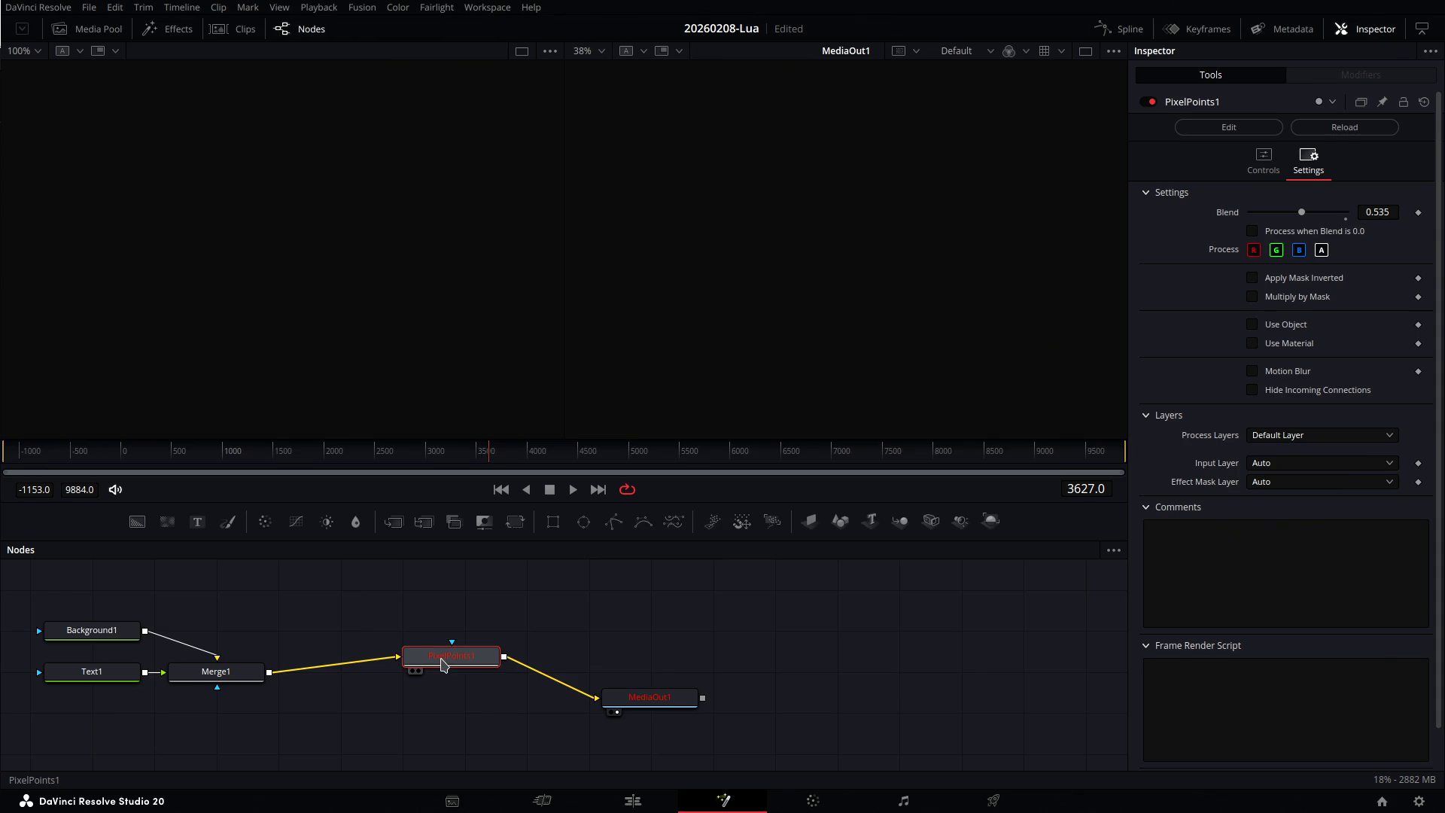
{"action": "mouse_move", "coordinate": [442, 663]}
{"action": "left_mouse_down"}
{"action": "mouse_move", "coordinate": [417, 696]}
{"action": "mouse_move", "coordinate": [383, 681]}
{"action": "left_mouse_up"}
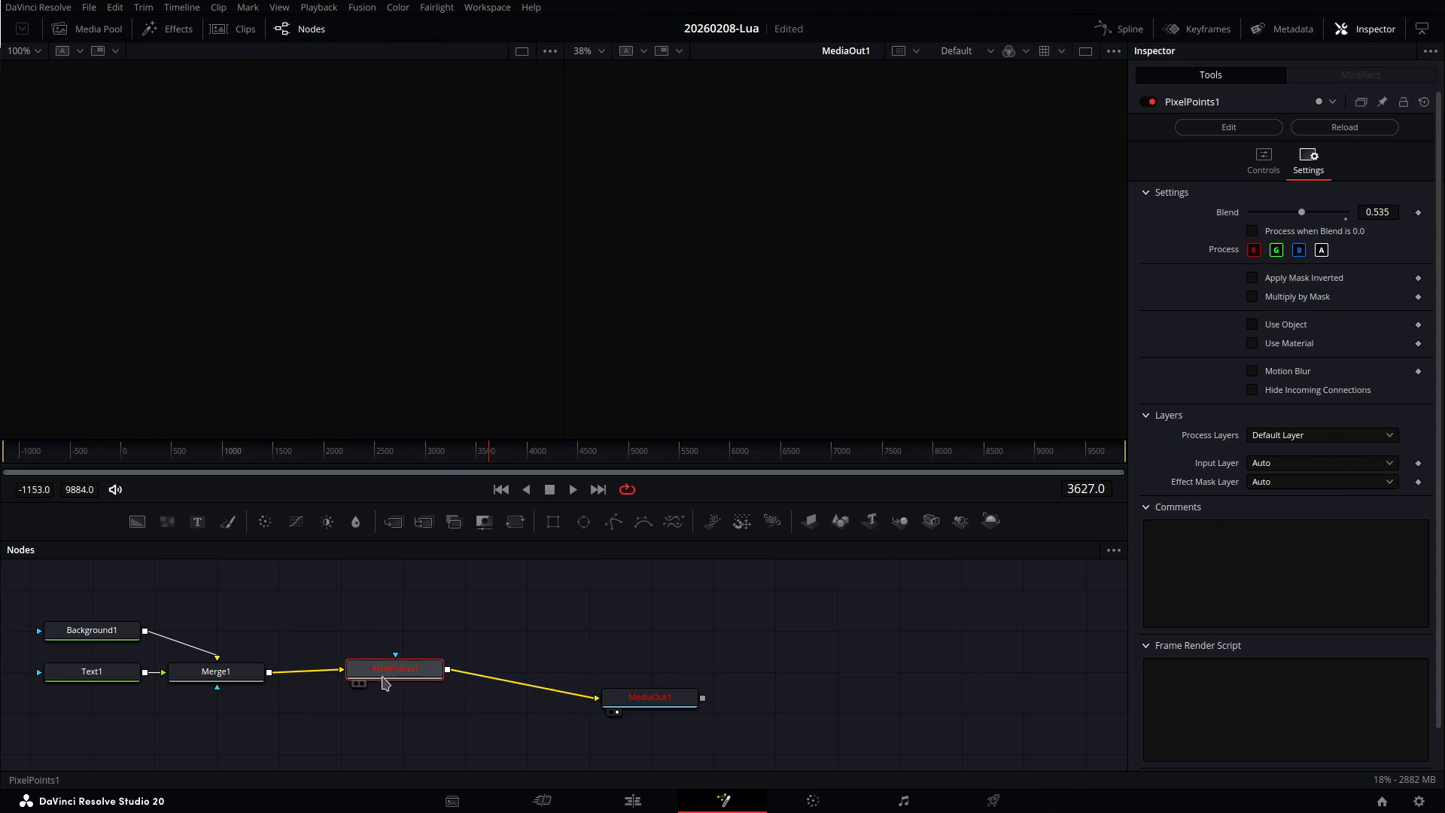
{"action": "left_click", "coordinate": [542, 453]}
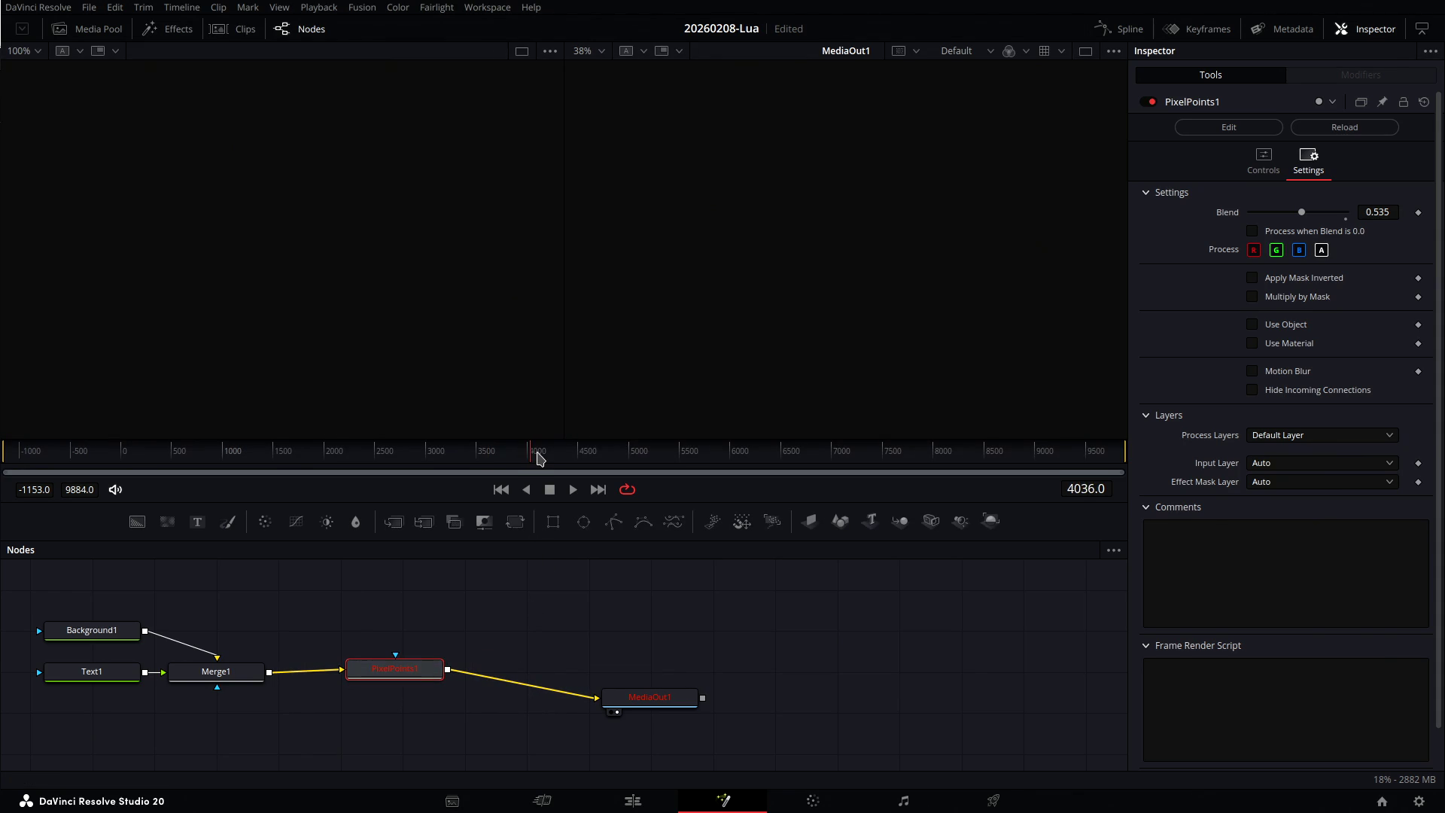
{"action": "left_click", "coordinate": [597, 453]}
Clear the Console, re-render frame 2205, and copy the PixelPoints GetPixelData nil-method errors.
{"action": "left_click", "coordinate": [482, 9]}
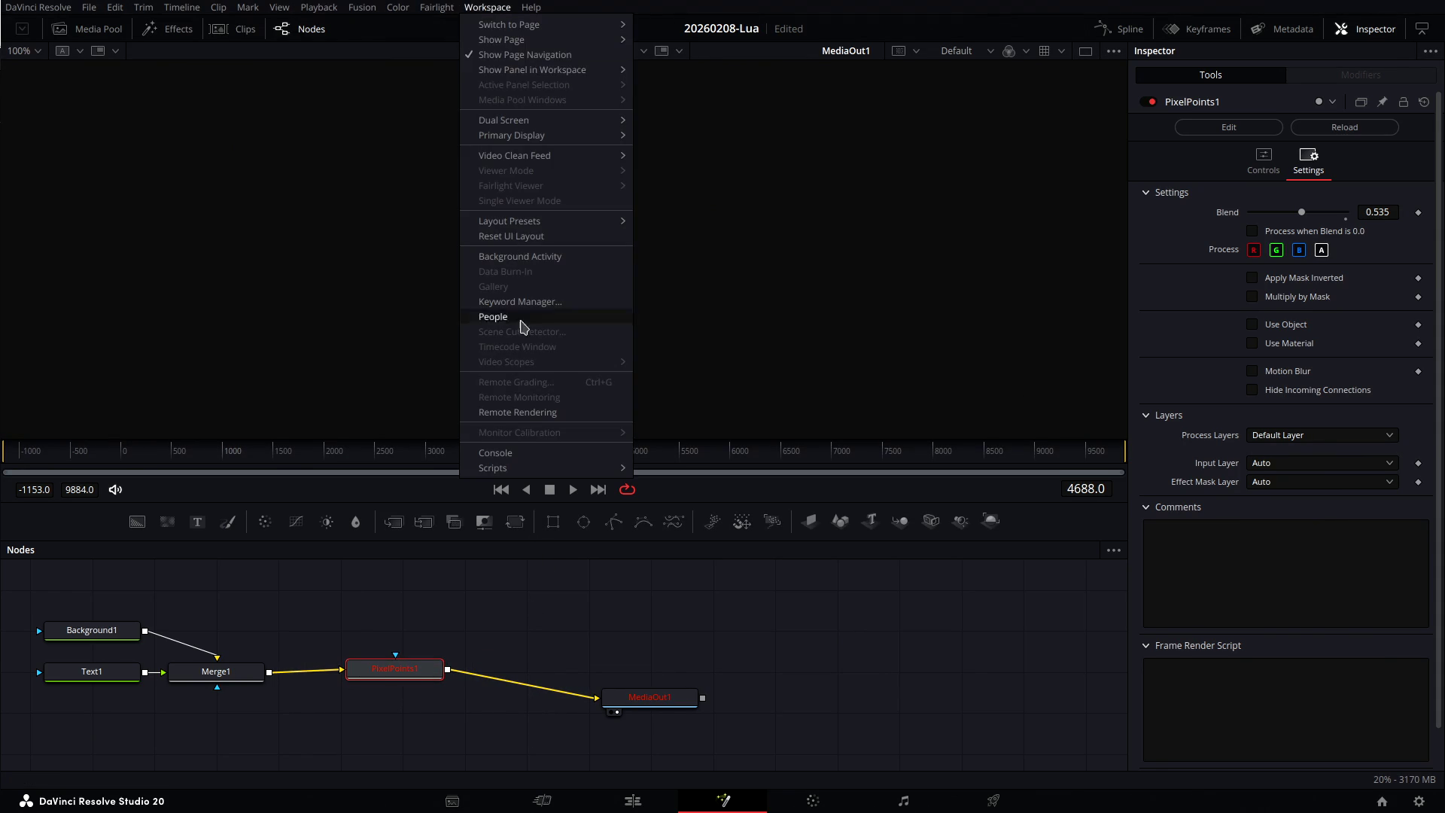
{"action": "left_click", "coordinate": [522, 448]}
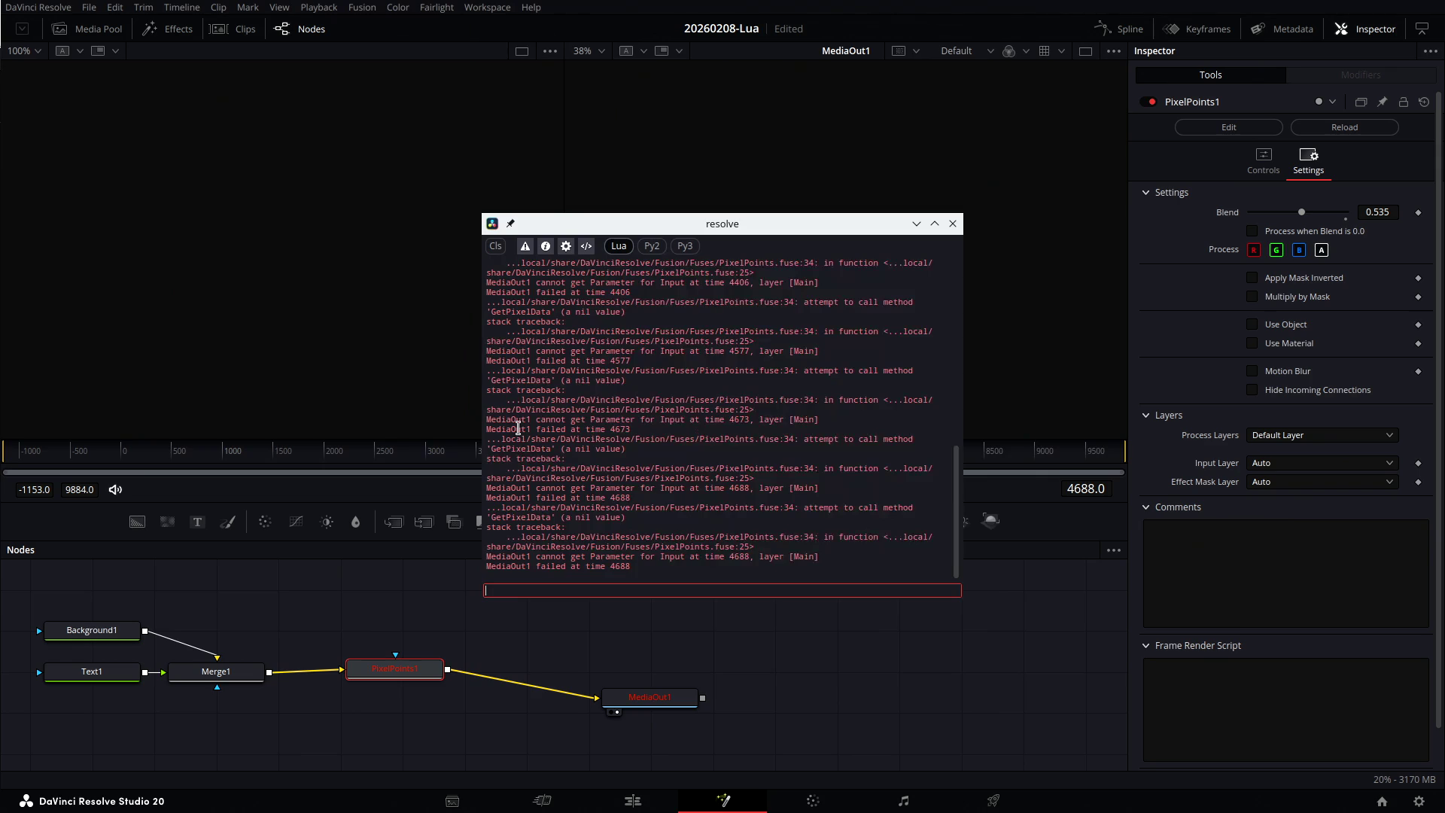
{"action": "left_click", "coordinate": [495, 246]}
{"action": "left_click", "coordinate": [345, 450]}
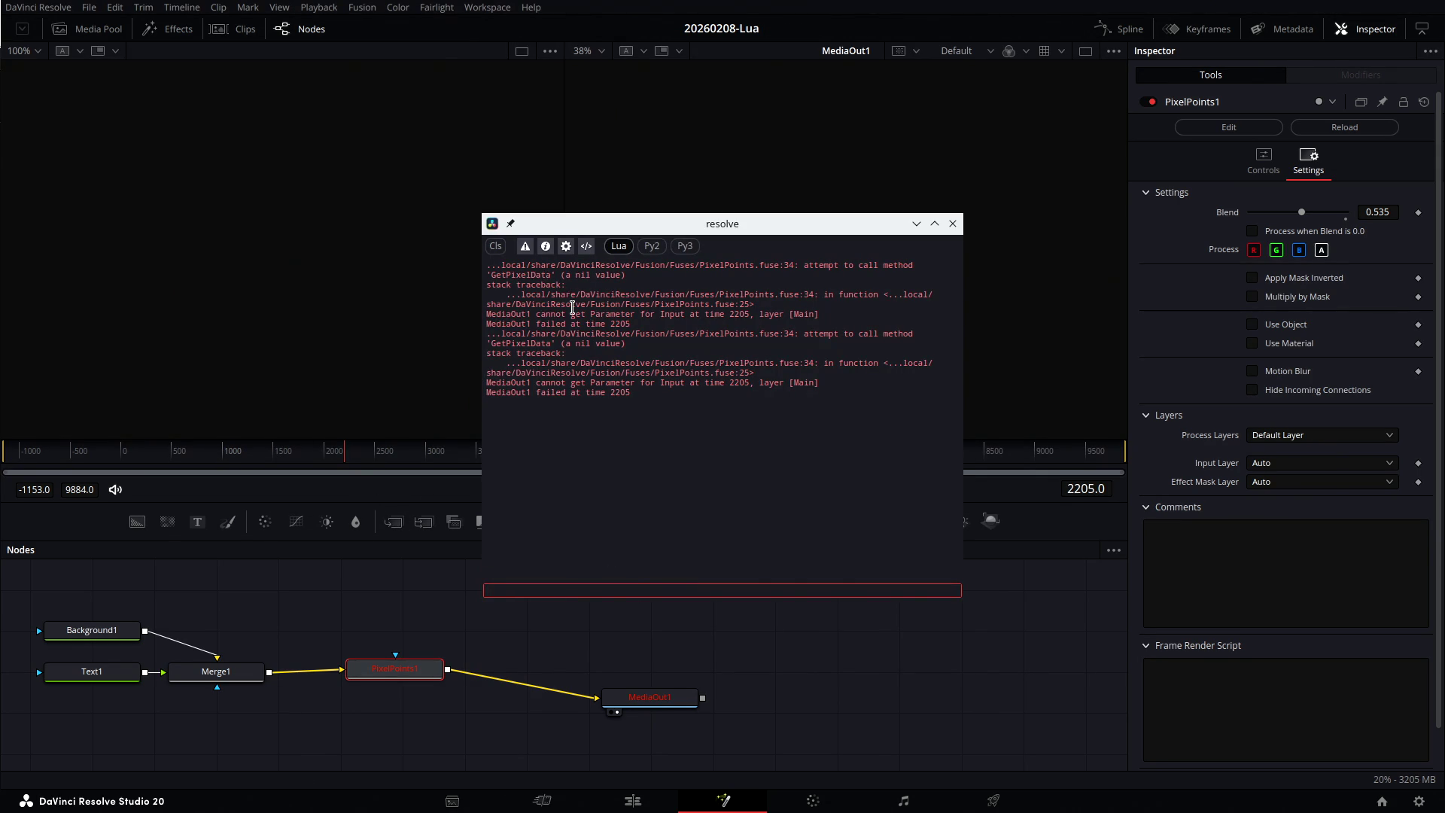
{"action": "left_click_drag", "start_coordinate": [486, 267], "coordinate": [473, 402]}
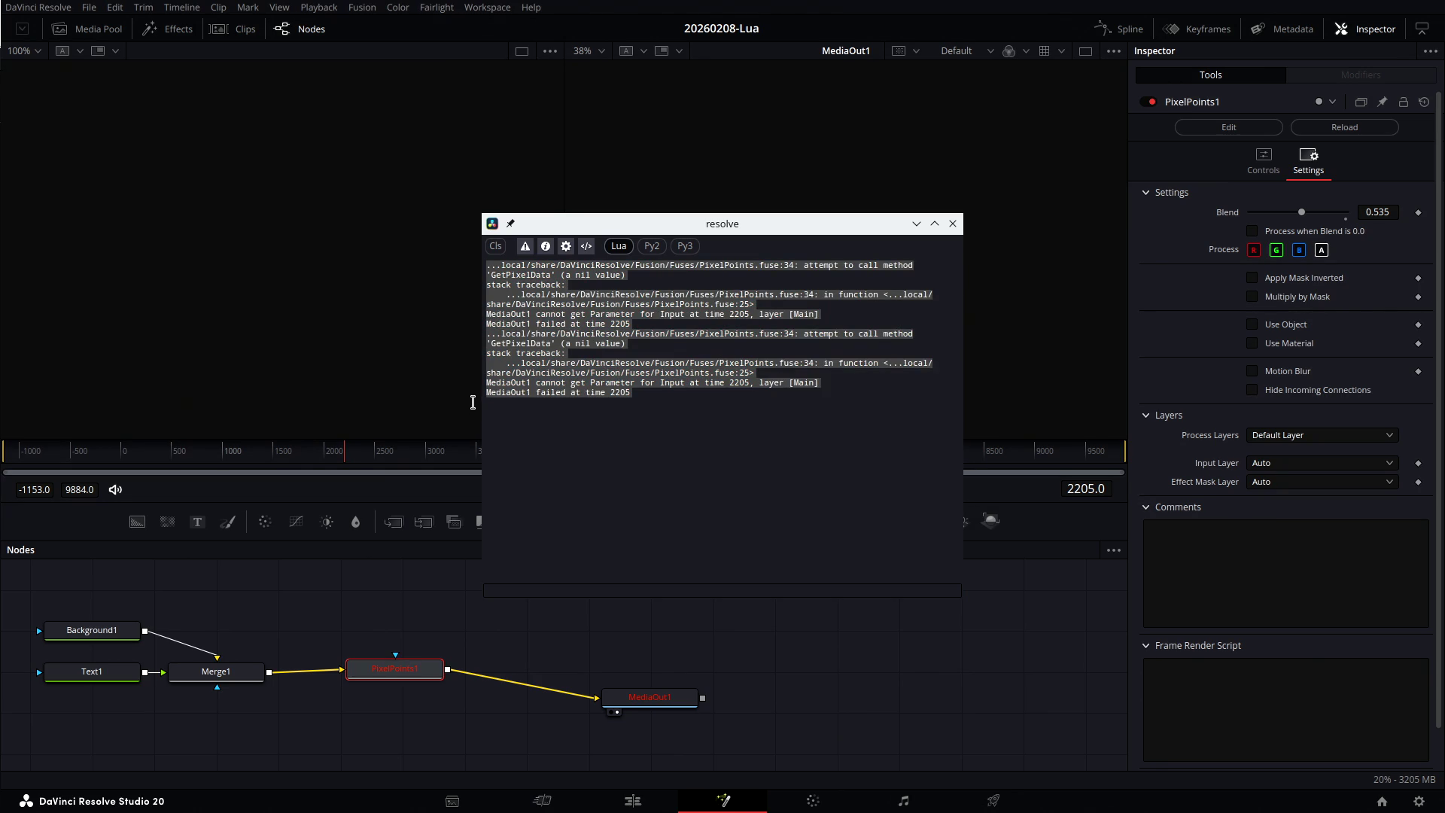
{"action": "right_click", "coordinate": [619, 335]}
{"action": "left_click", "coordinate": [633, 341]}
{"action": "key", "text": "alt+Tab"}
Tell ChatGPT PixelPoints now sits after Merge1 and send the pasted console errors.
{"action": "scroll", "coordinate": [715, 493], "scroll_direction": "down", "scroll_amount": 3}
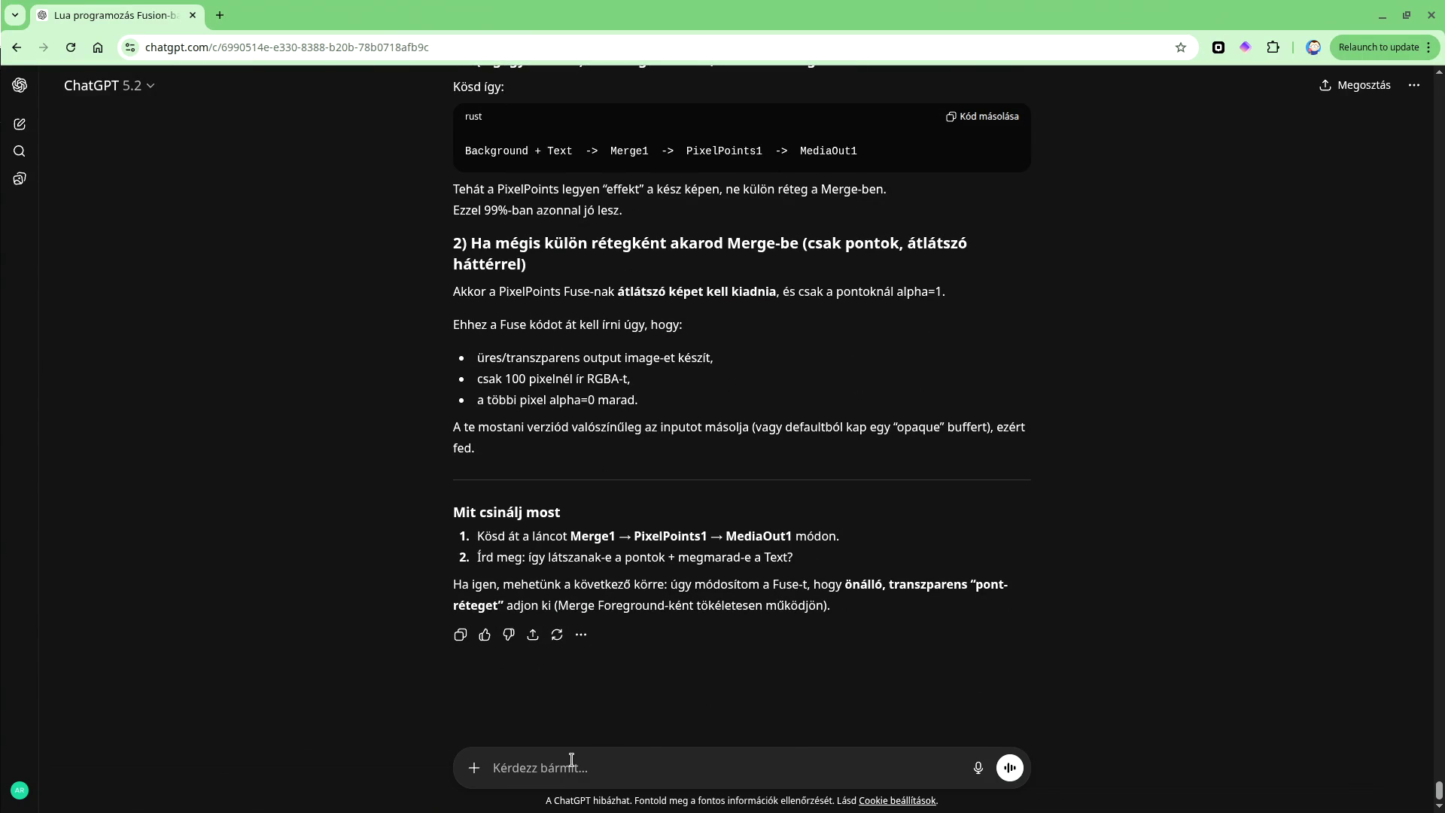
{"action": "type", "text": "ú"}
{"action": "key", "text": "BackSpace"}
{"action": "type", "text": "átraktam a M"}
{"action": "type", "text": "erge1 után, erre a k"}
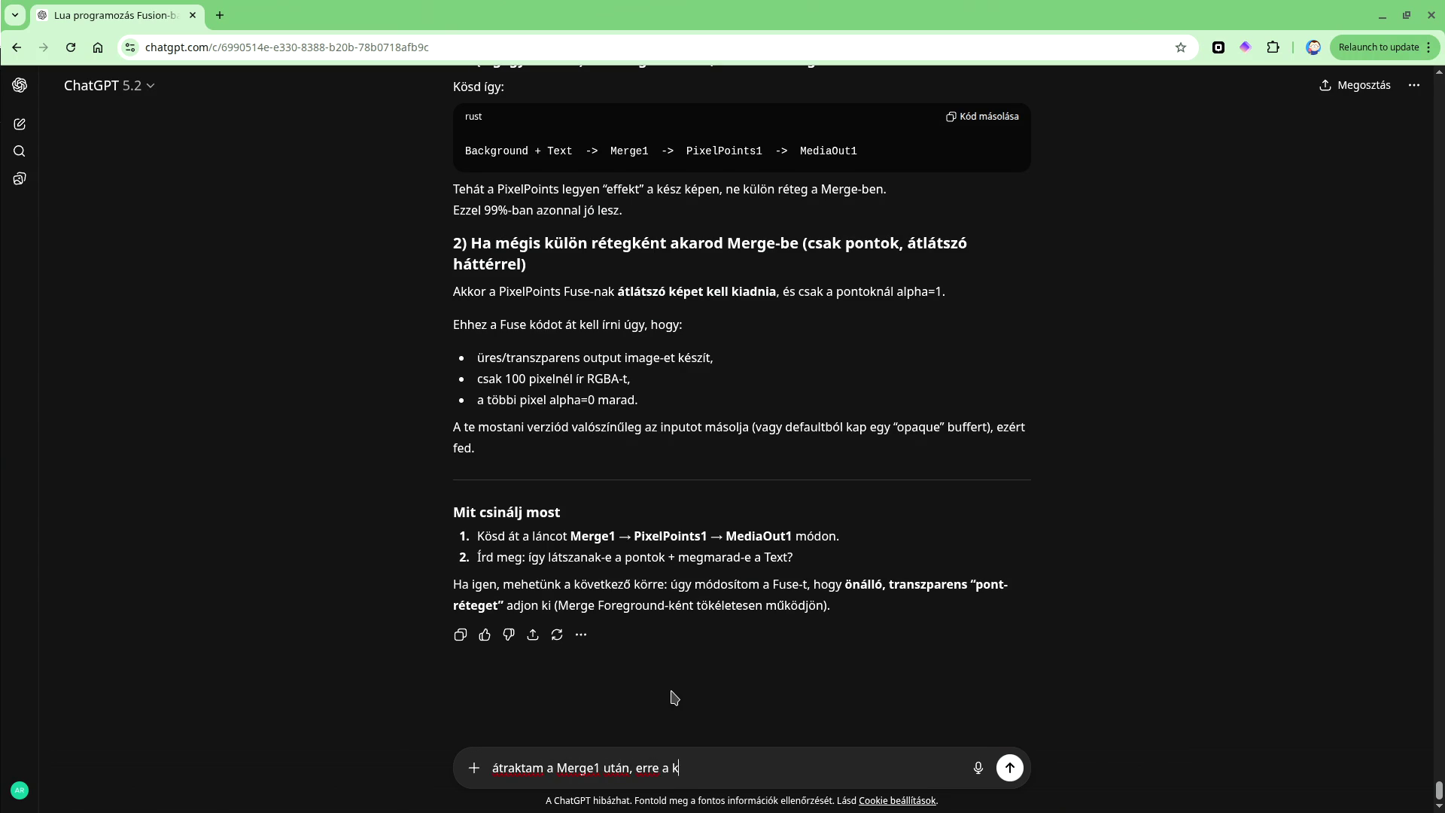
{"action": "type", "text": "onzolban ez jött:"}
{"action": "key", "text": "shift+Return"}
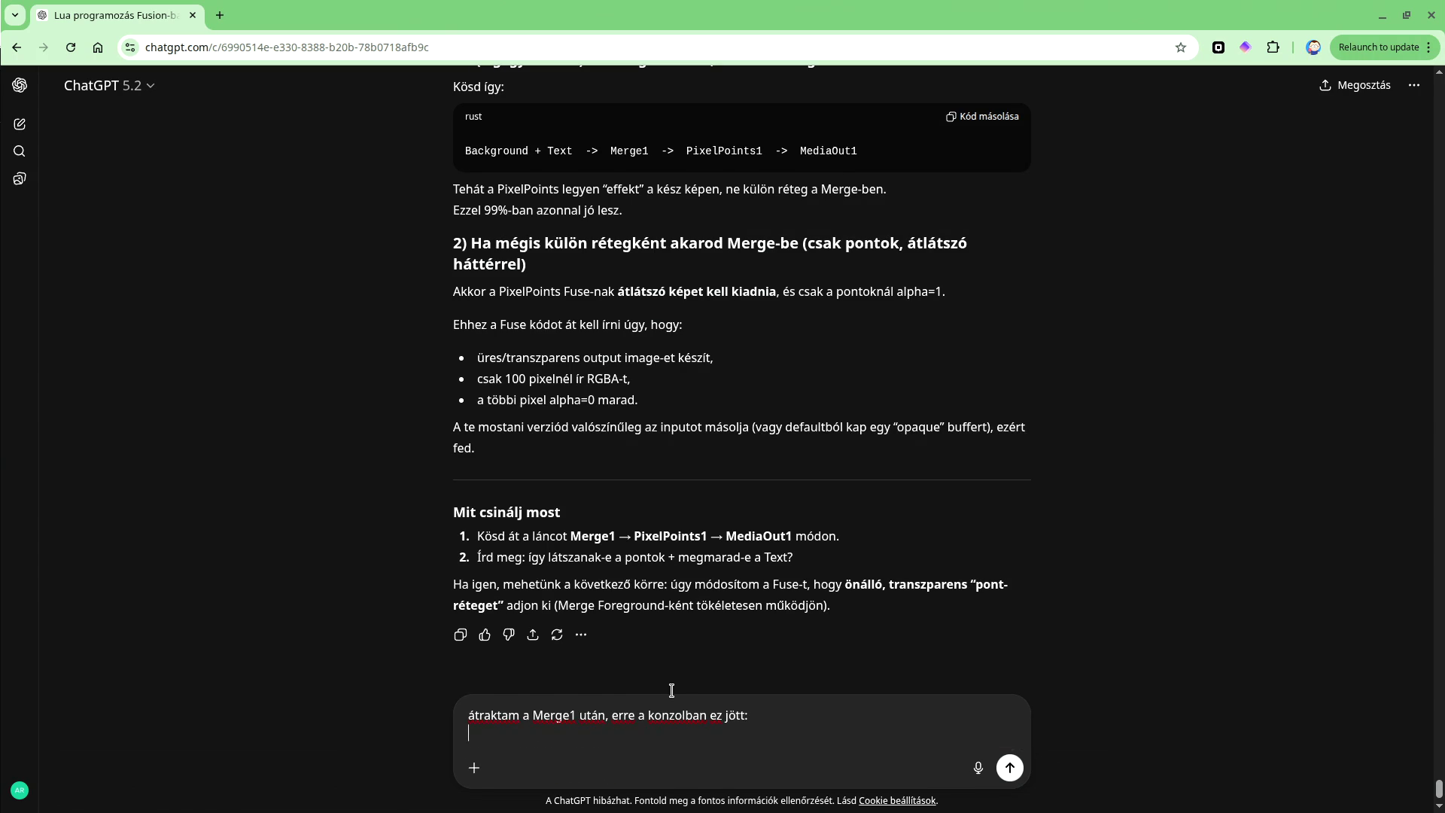
{"action": "key", "text": "ctrl+v"}
{"action": "key", "text": "Return"}
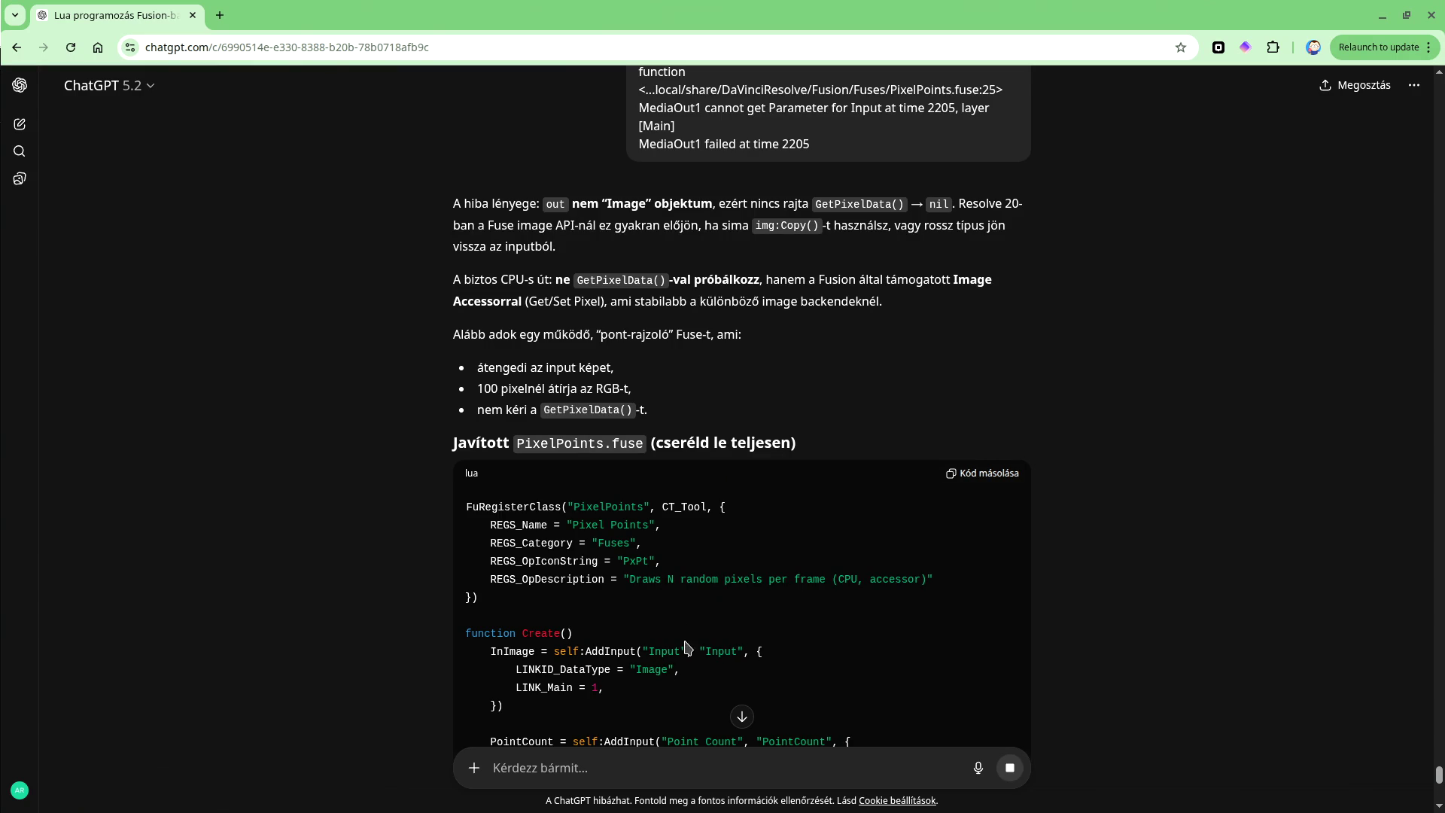
Copy the revised accessor-based PixelPoints.fuse code from the reply and return to Resolve.
{"action": "scroll", "coordinate": [698, 294], "scroll_direction": "down", "scroll_amount": 3}
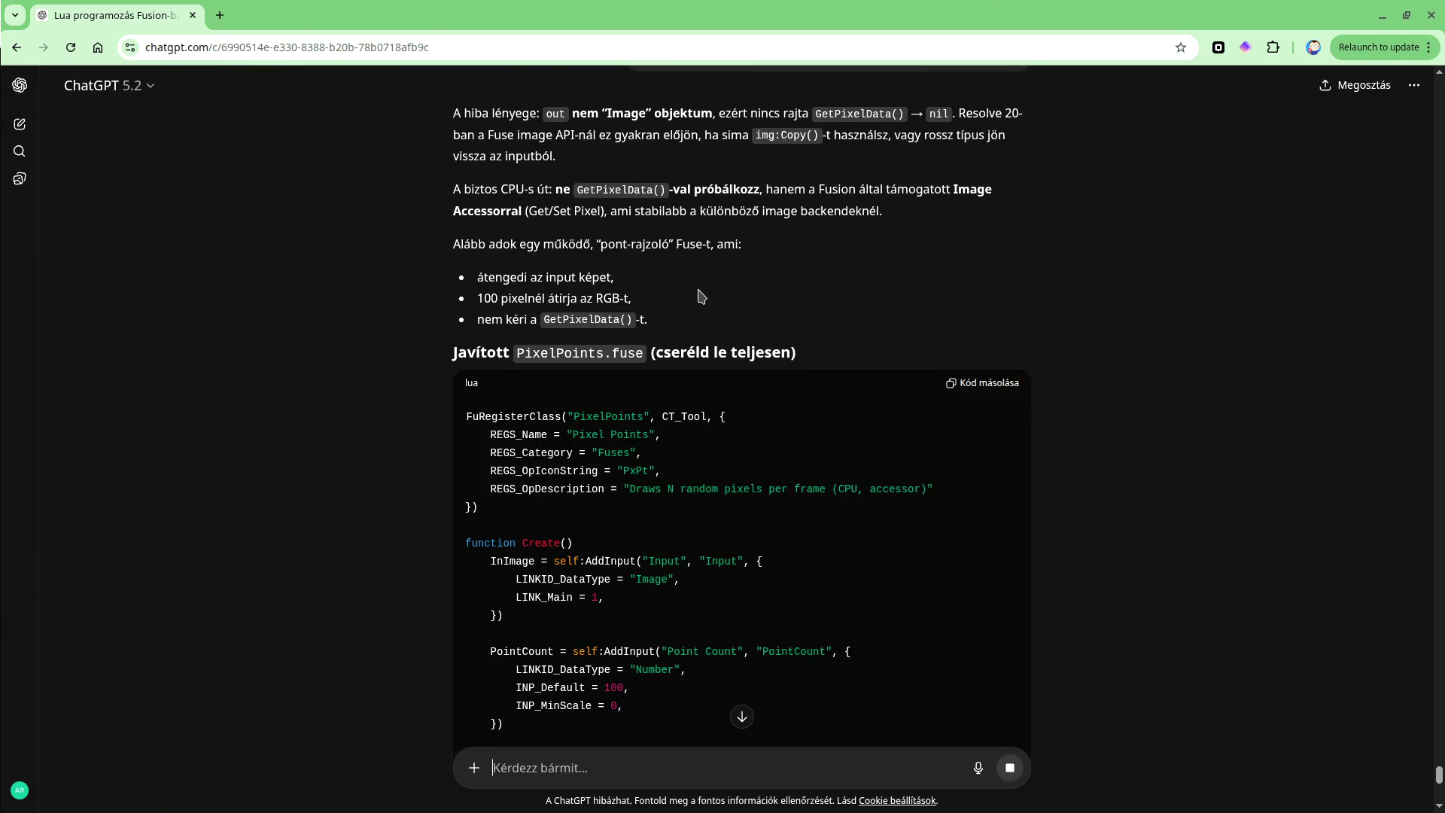
{"action": "left_click", "coordinate": [971, 295]}
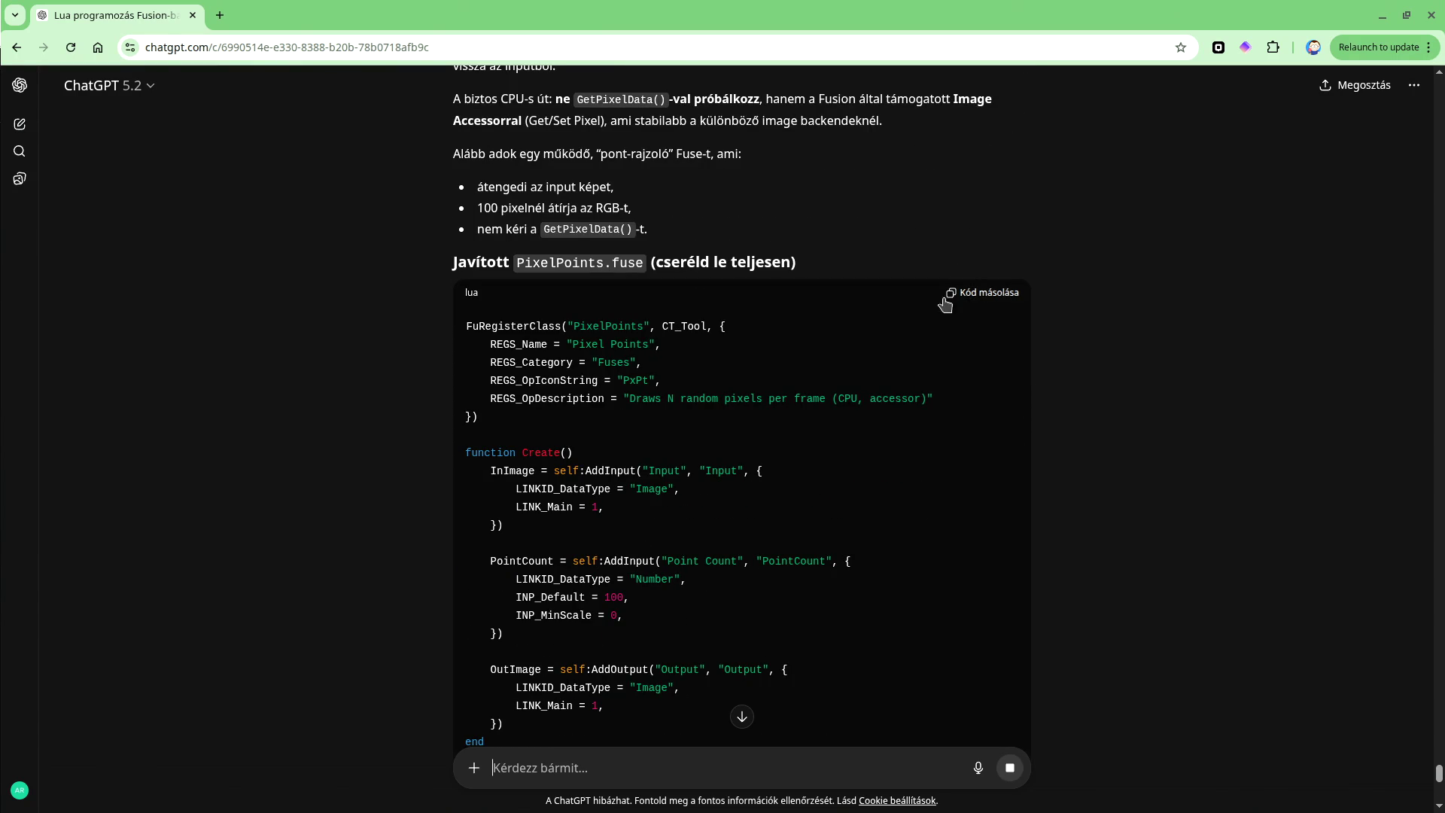
{"action": "scroll", "coordinate": [884, 310], "scroll_direction": "down", "scroll_amount": 15}
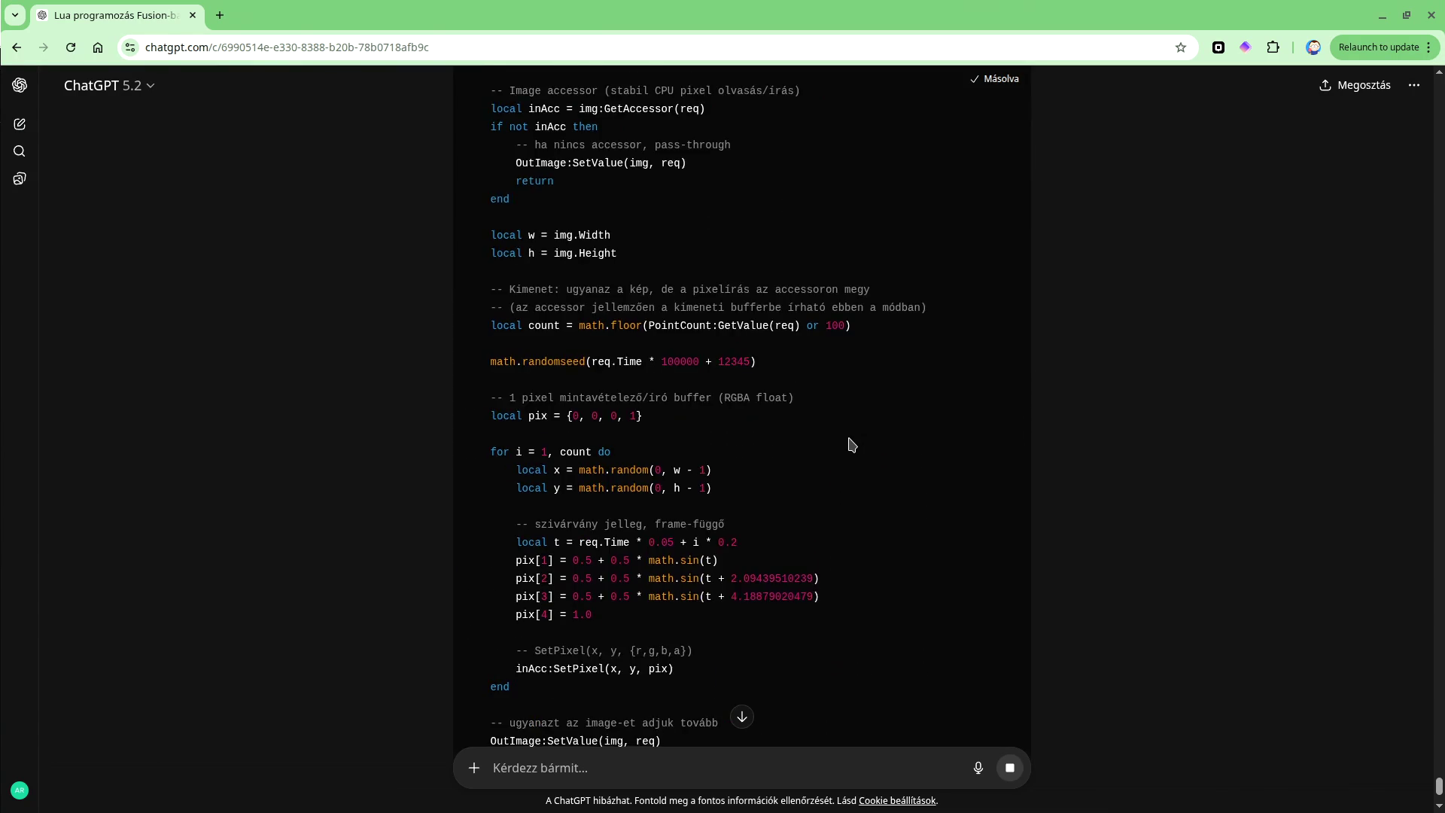
{"action": "scroll", "coordinate": [851, 444], "scroll_direction": "up", "scroll_amount": 15}
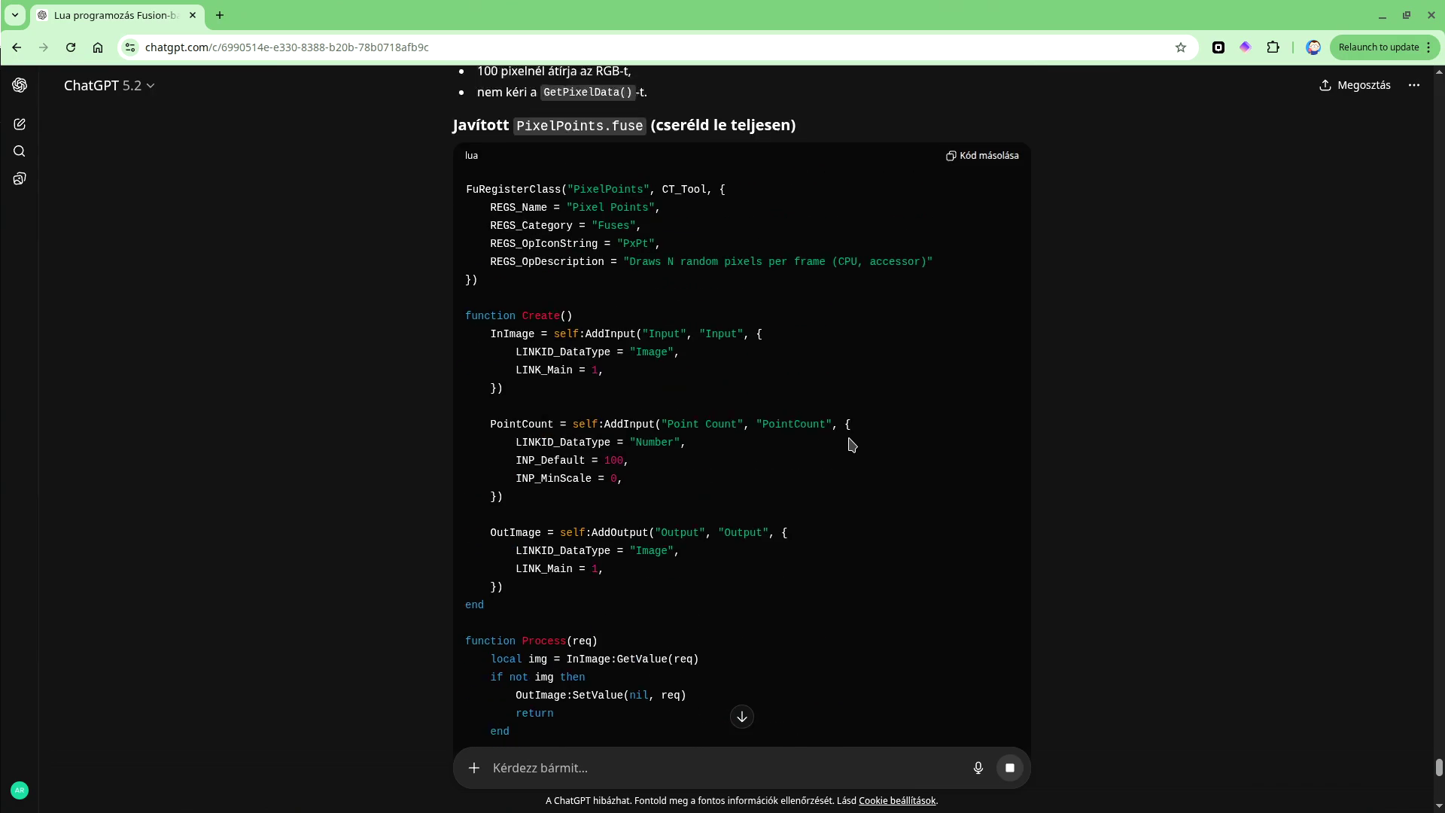
{"action": "left_click", "coordinate": [989, 384]}
{"action": "scroll", "coordinate": [856, 450], "scroll_direction": "down", "scroll_amount": 10}
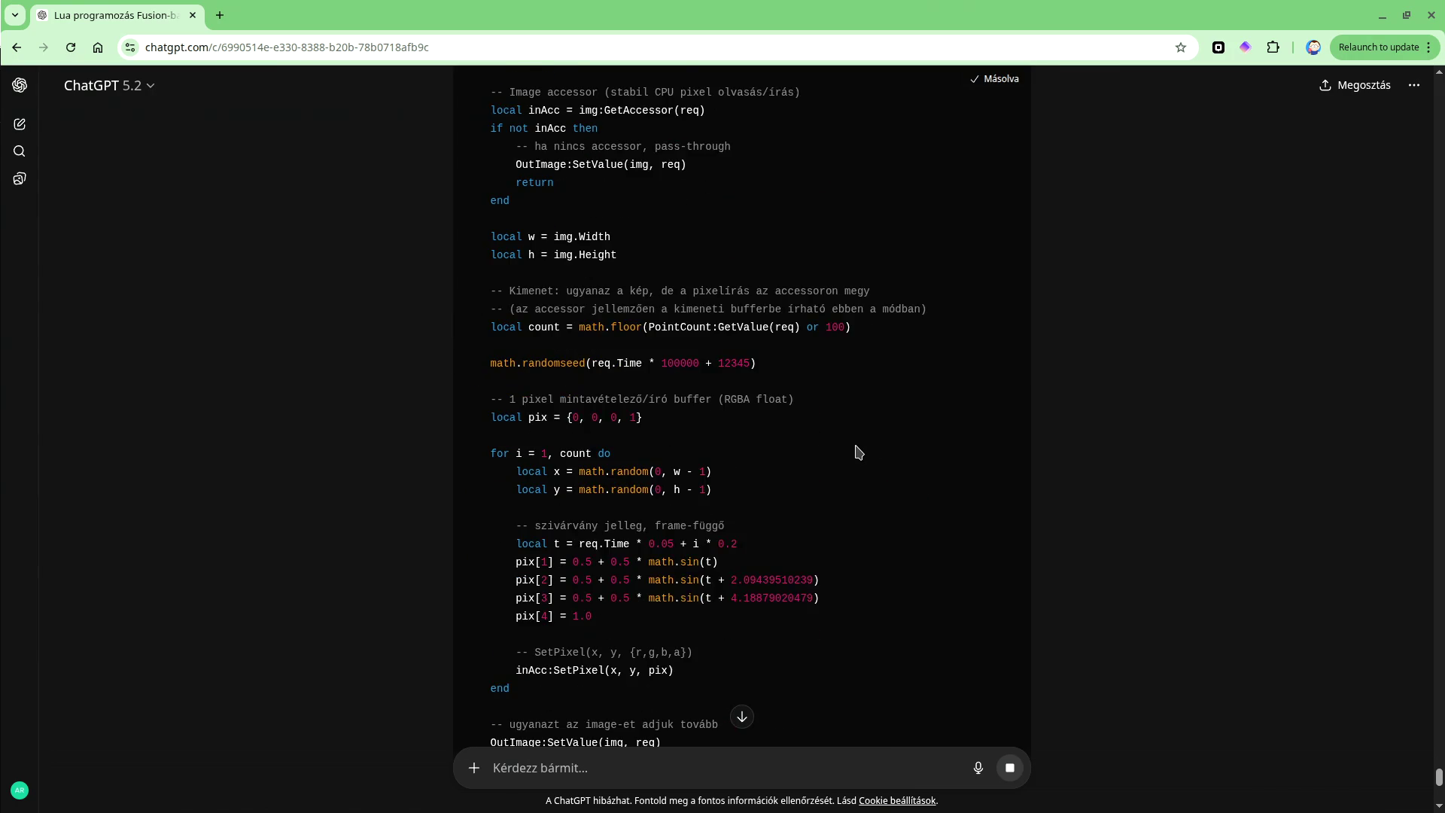
{"action": "key", "text": "alt+Tab"}
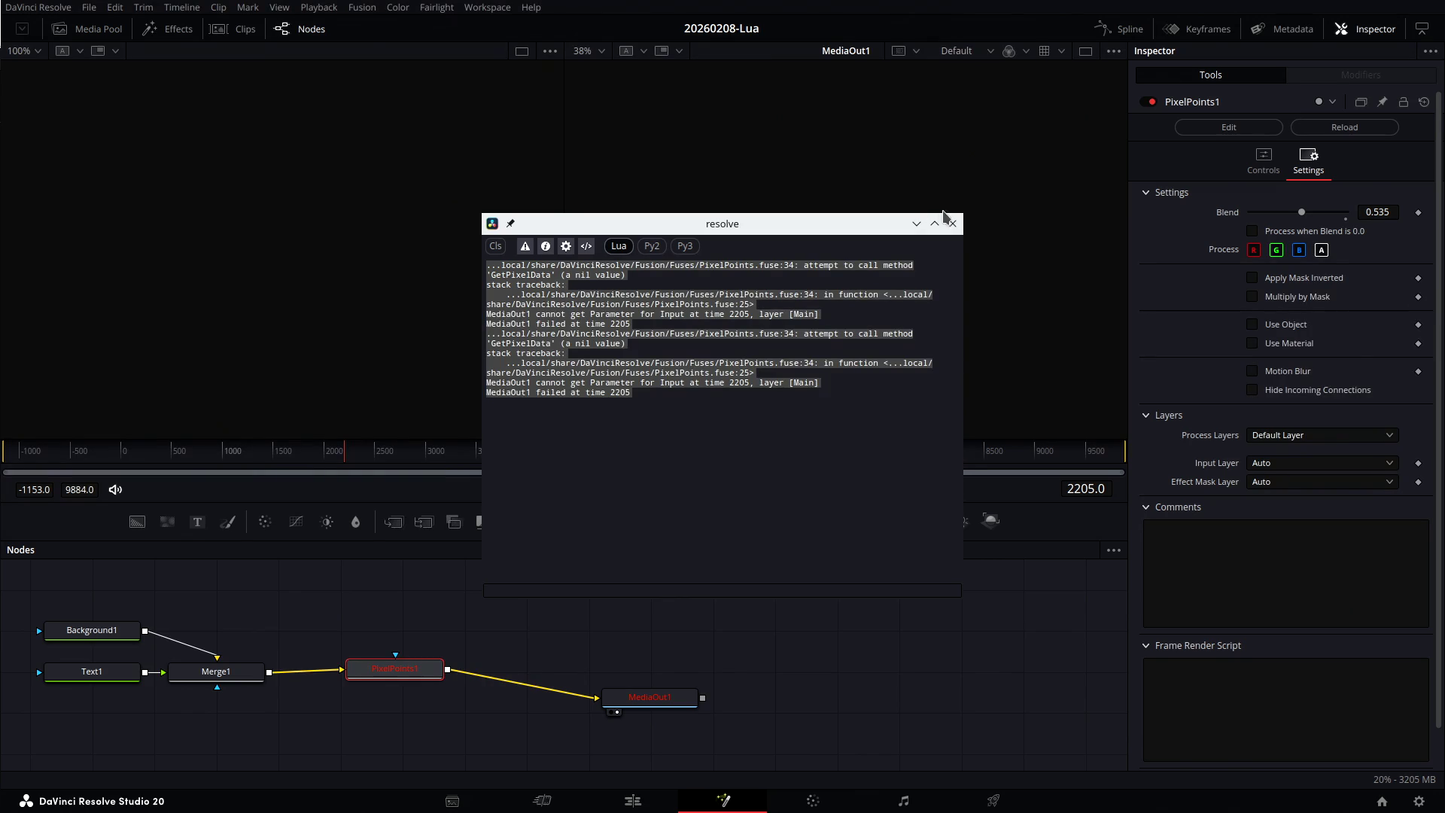
Replace PixelPoints.fuse's source with the copied code in Kate and save it.
{"action": "left_click", "coordinate": [952, 225]}
{"action": "left_click", "coordinate": [1228, 126]}
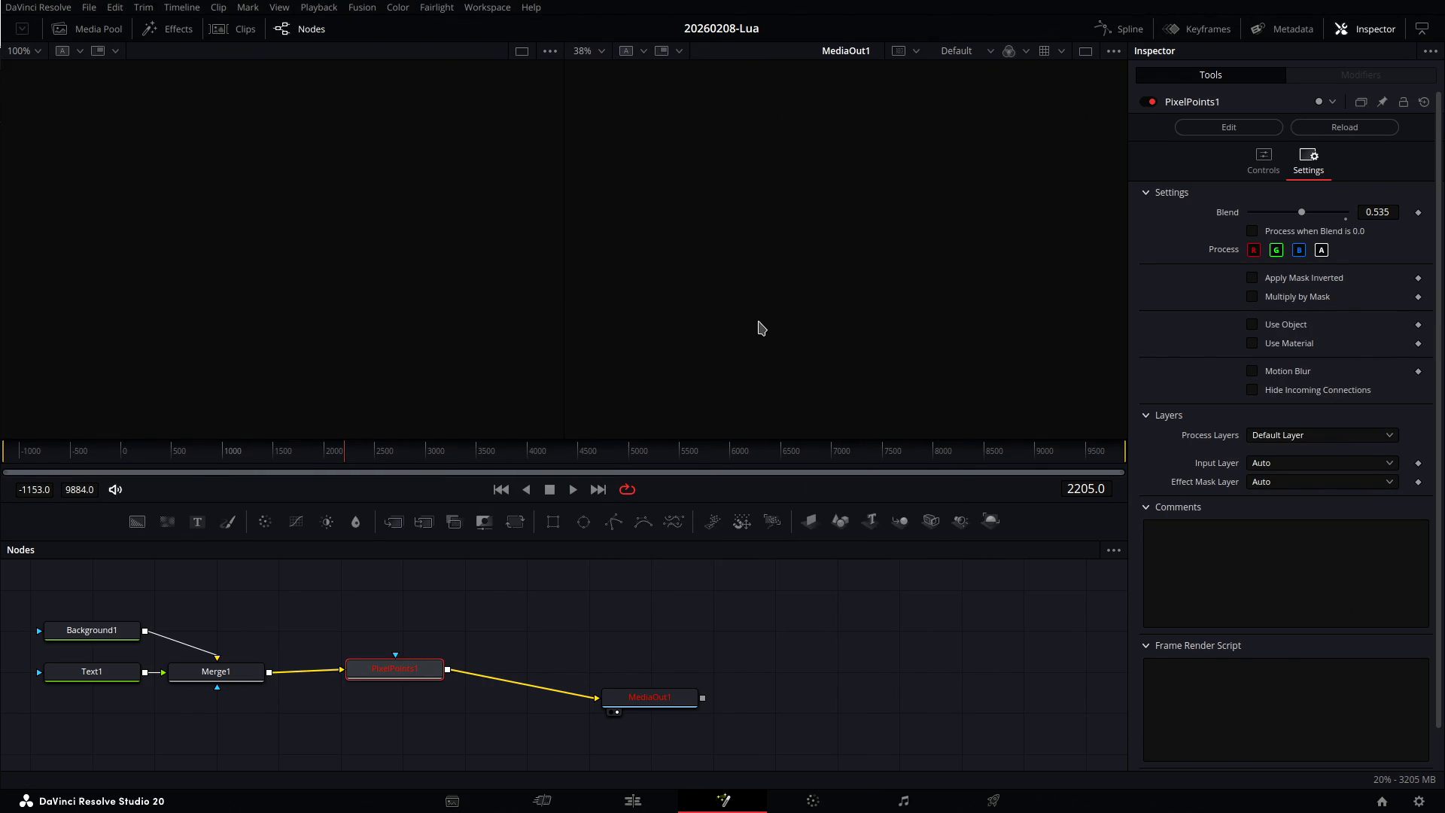
{"action": "key", "text": "ctrl+a"}
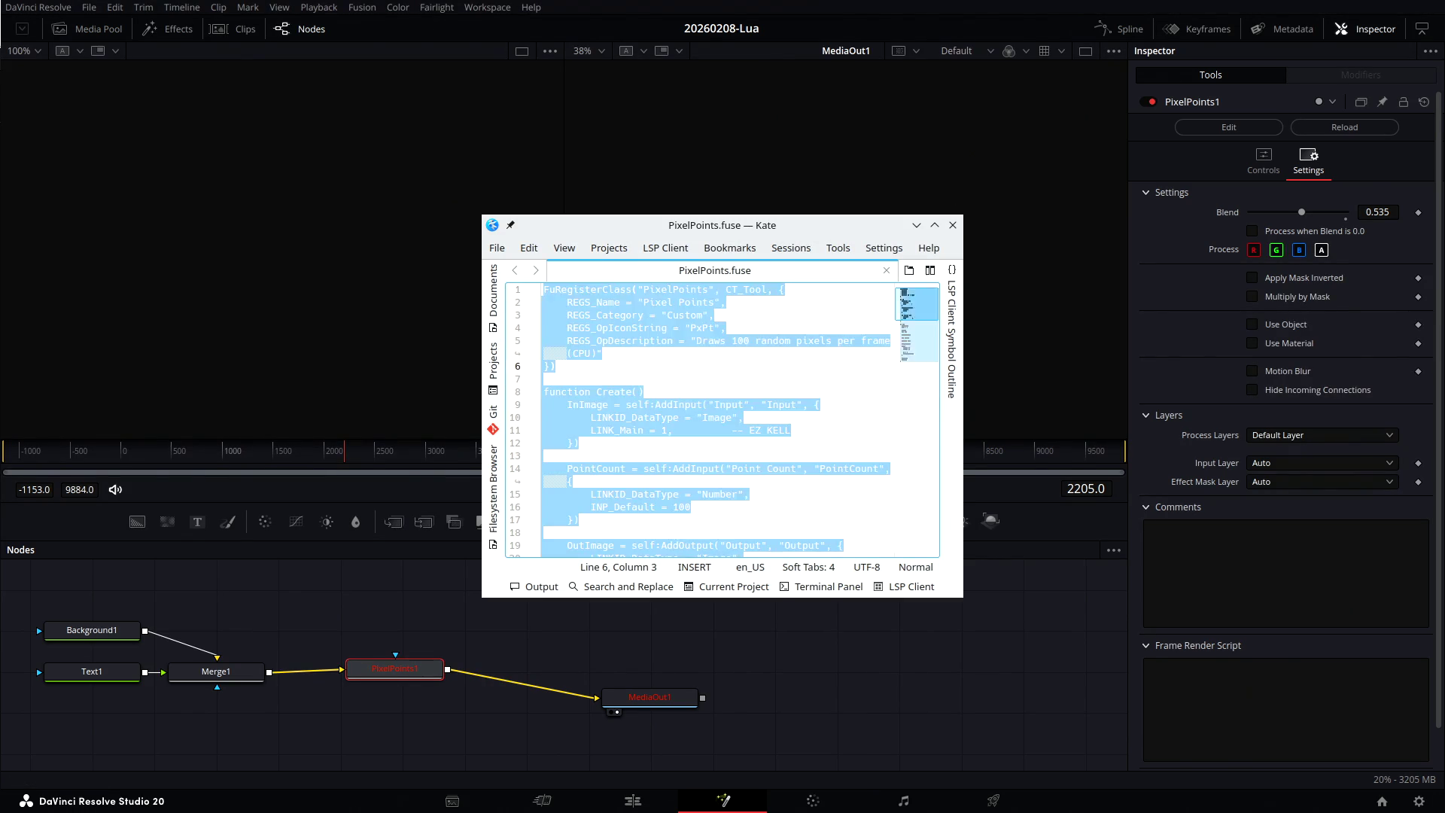
{"action": "key", "text": "ctrl+v"}
{"action": "key", "text": "ctrl+s"}
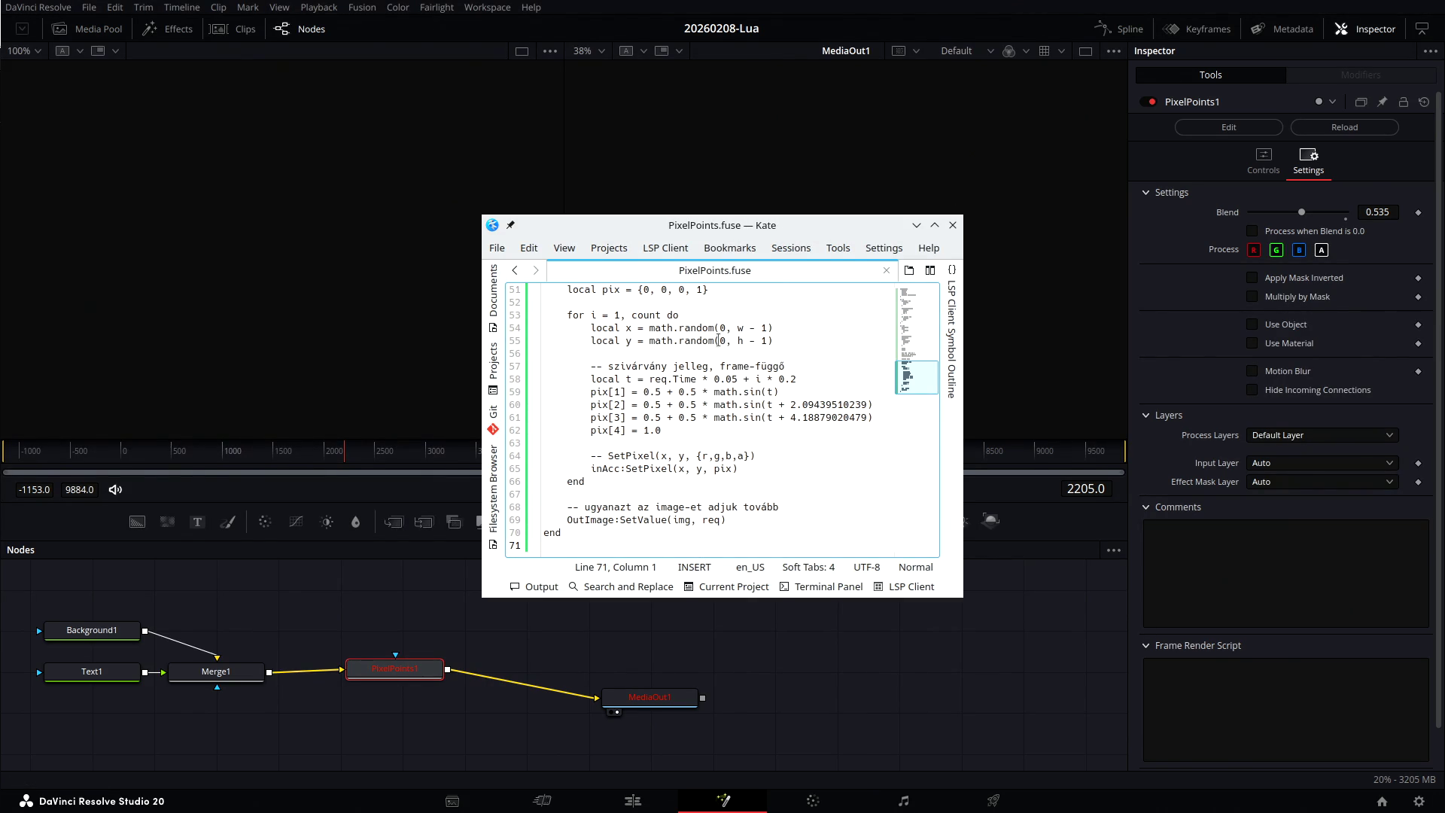
{"action": "left_click", "coordinate": [952, 225]}
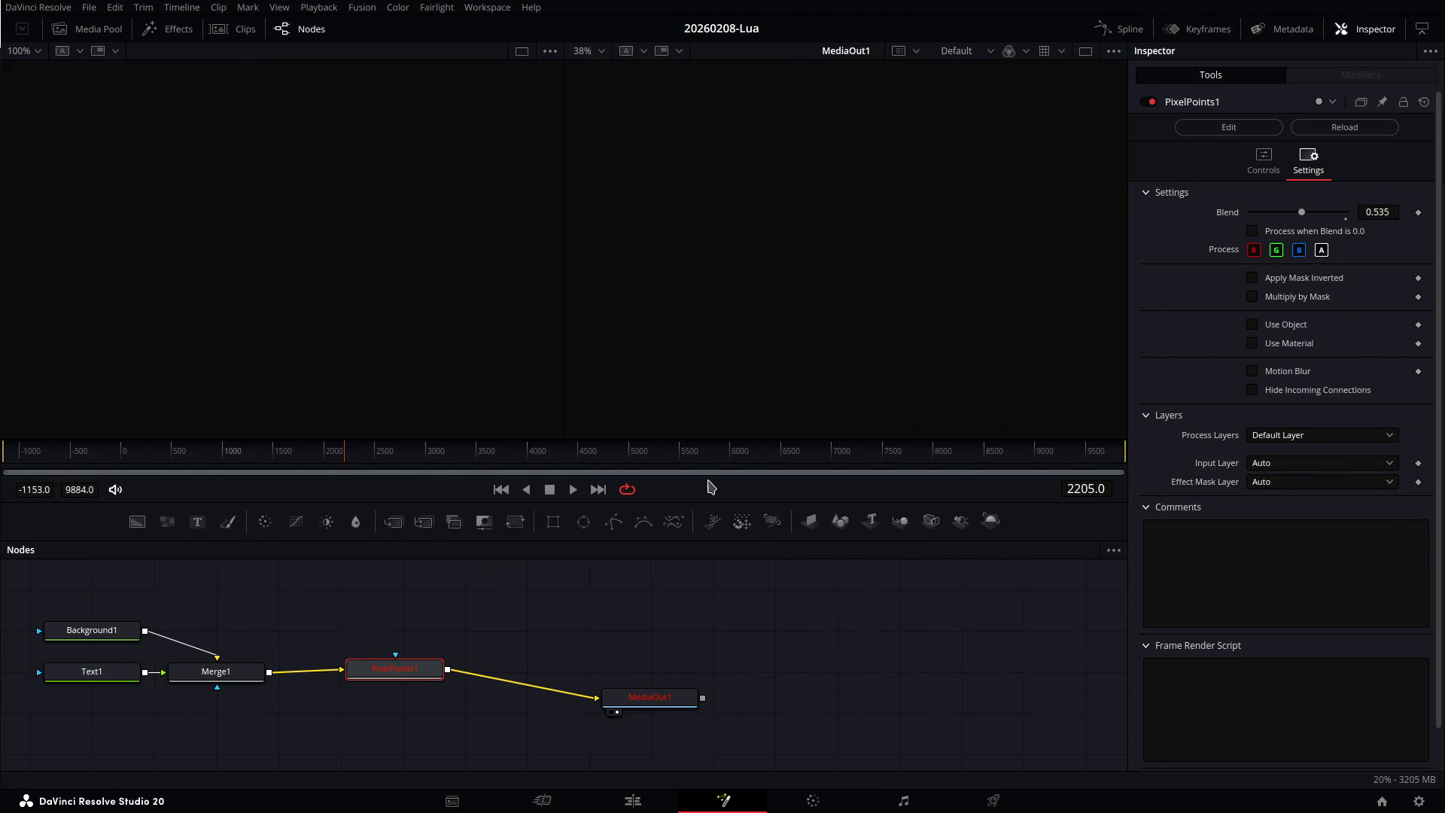
Reload the PixelPoints1 fuse and scrub the timeline, ending at frame 2664.
{"action": "left_click_drag", "start_coordinate": [646, 698], "coordinate": [602, 659]}
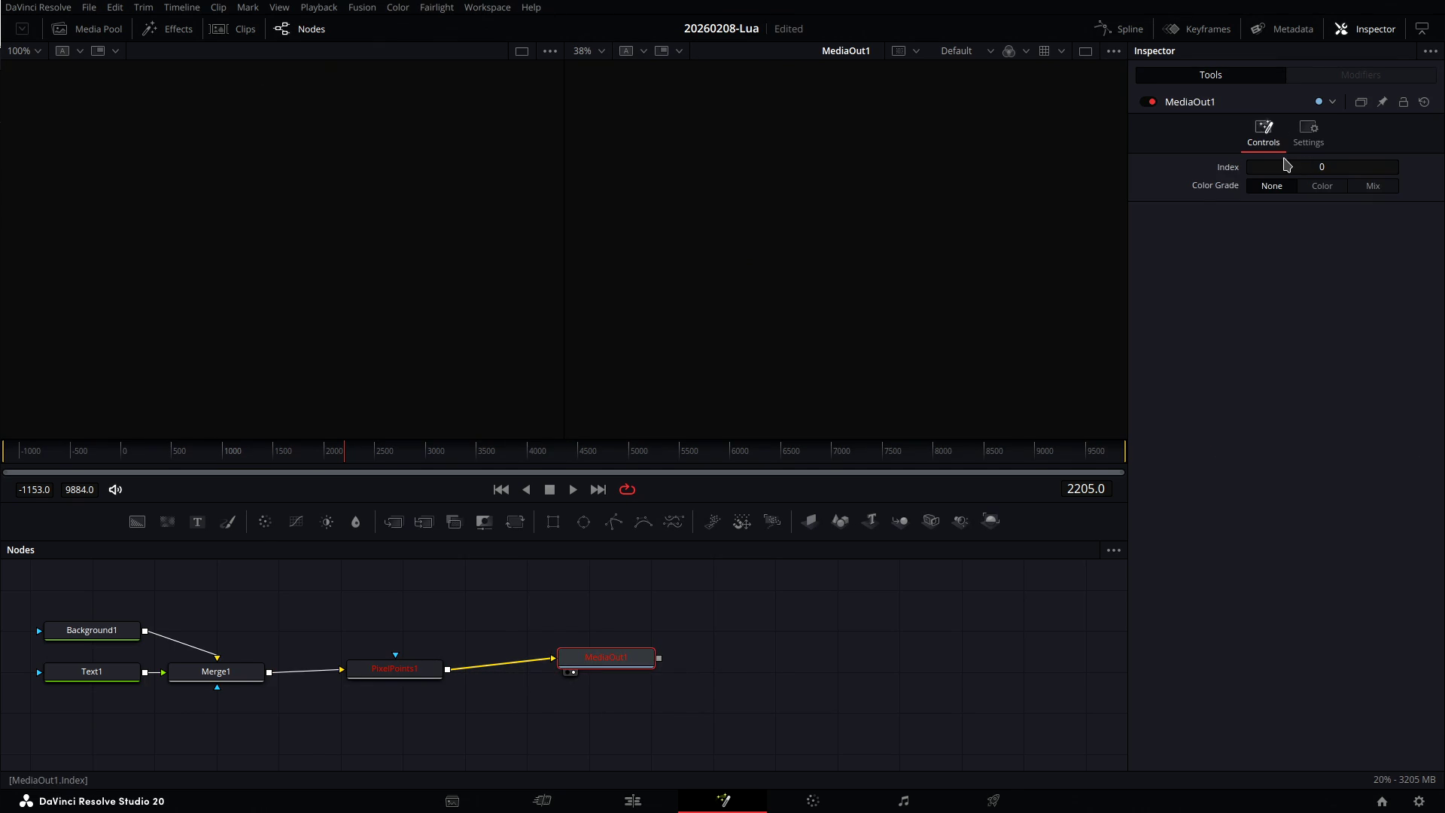
{"action": "left_click", "coordinate": [1308, 128]}
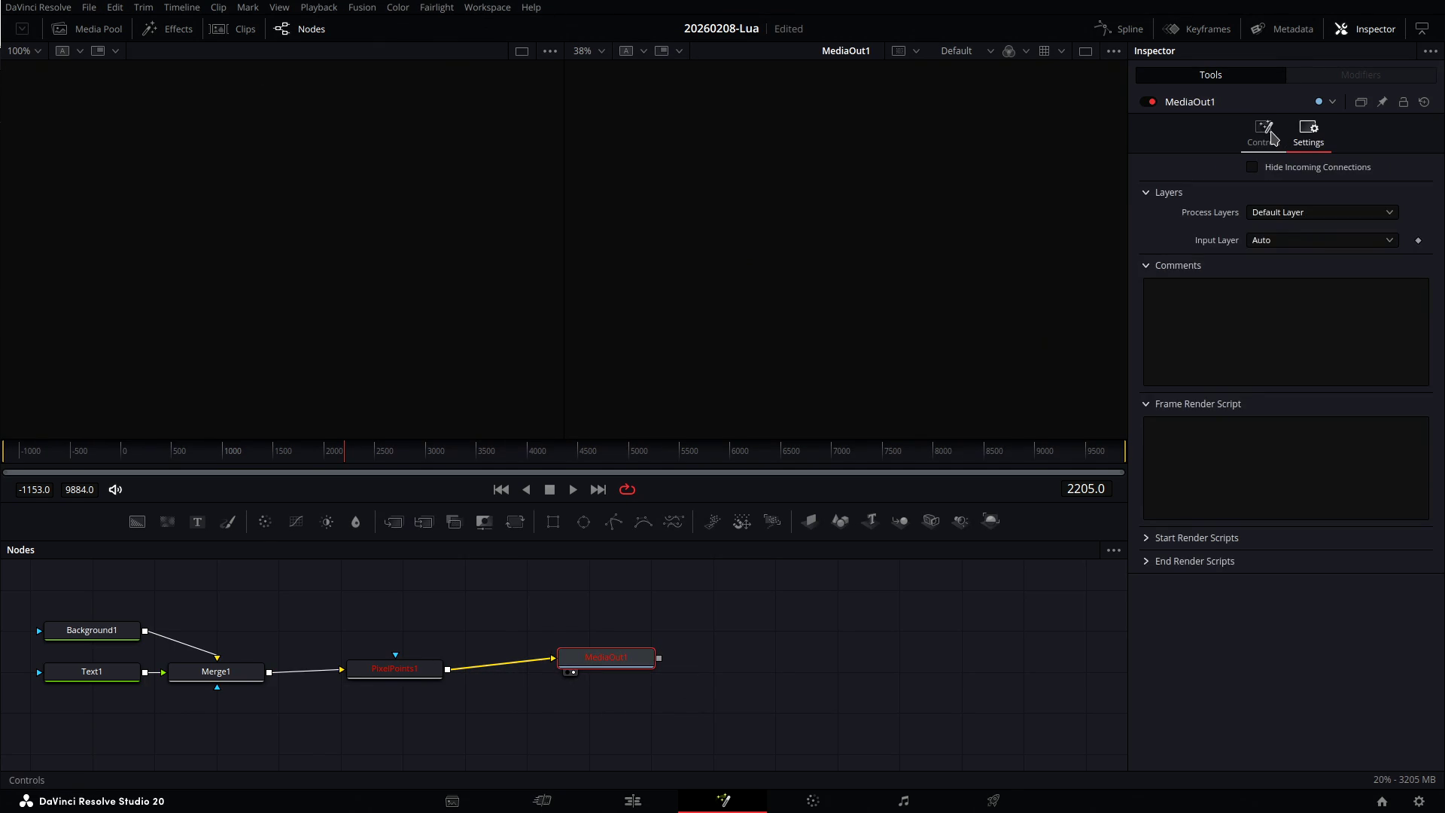
{"action": "left_click", "coordinate": [1271, 138]}
{"action": "left_click", "coordinate": [429, 672]}
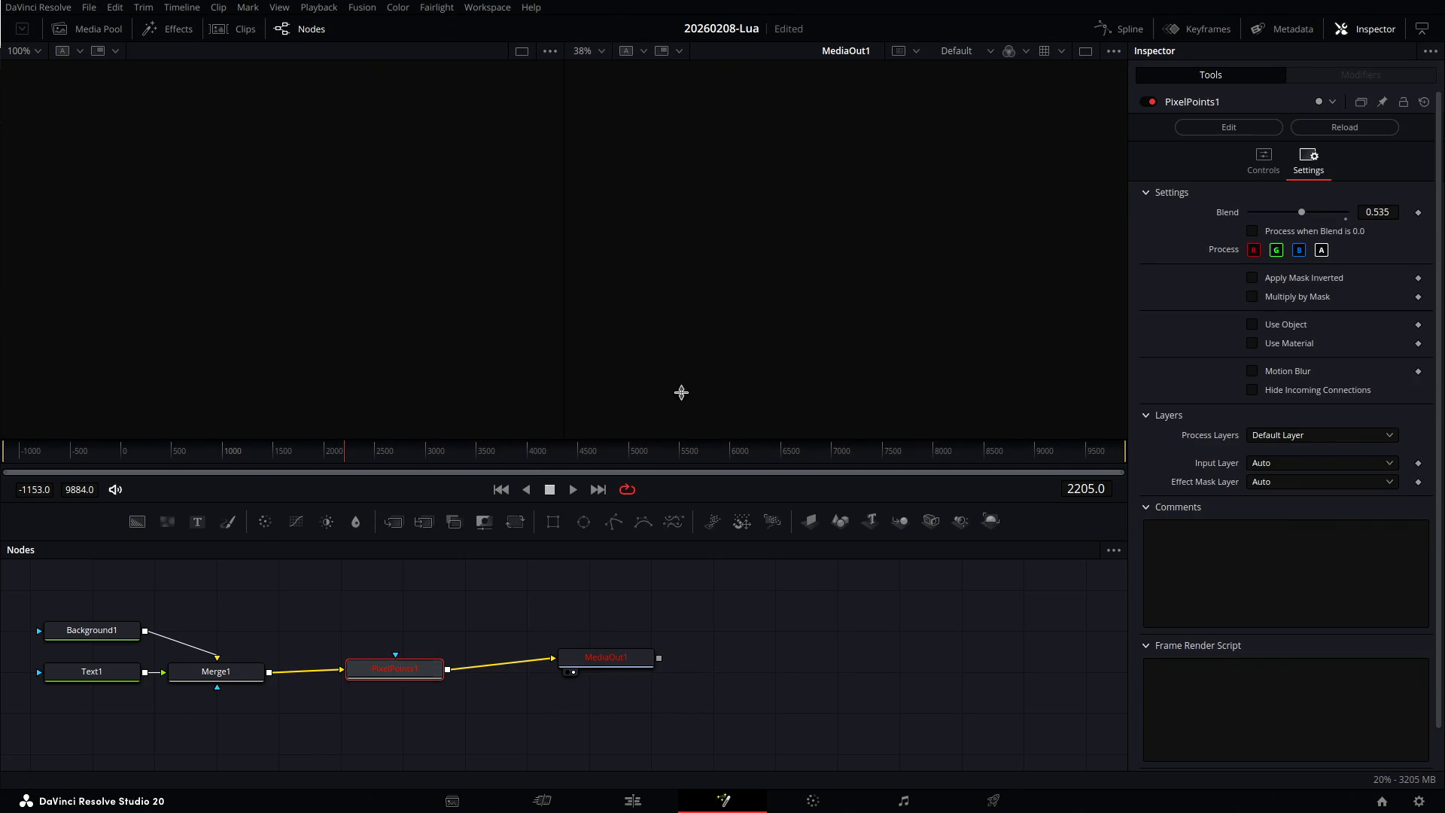
{"action": "left_click", "coordinate": [1364, 129]}
{"action": "left_click", "coordinate": [454, 455]}
{"action": "left_click_drag", "start_coordinate": [454, 458], "coordinate": [560, 455]}
{"action": "left_click", "coordinate": [391, 457]}
Clear the Console, re-render frame 1804, and copy the GetAccessor nil-method error log.
{"action": "left_click", "coordinate": [476, 8]}
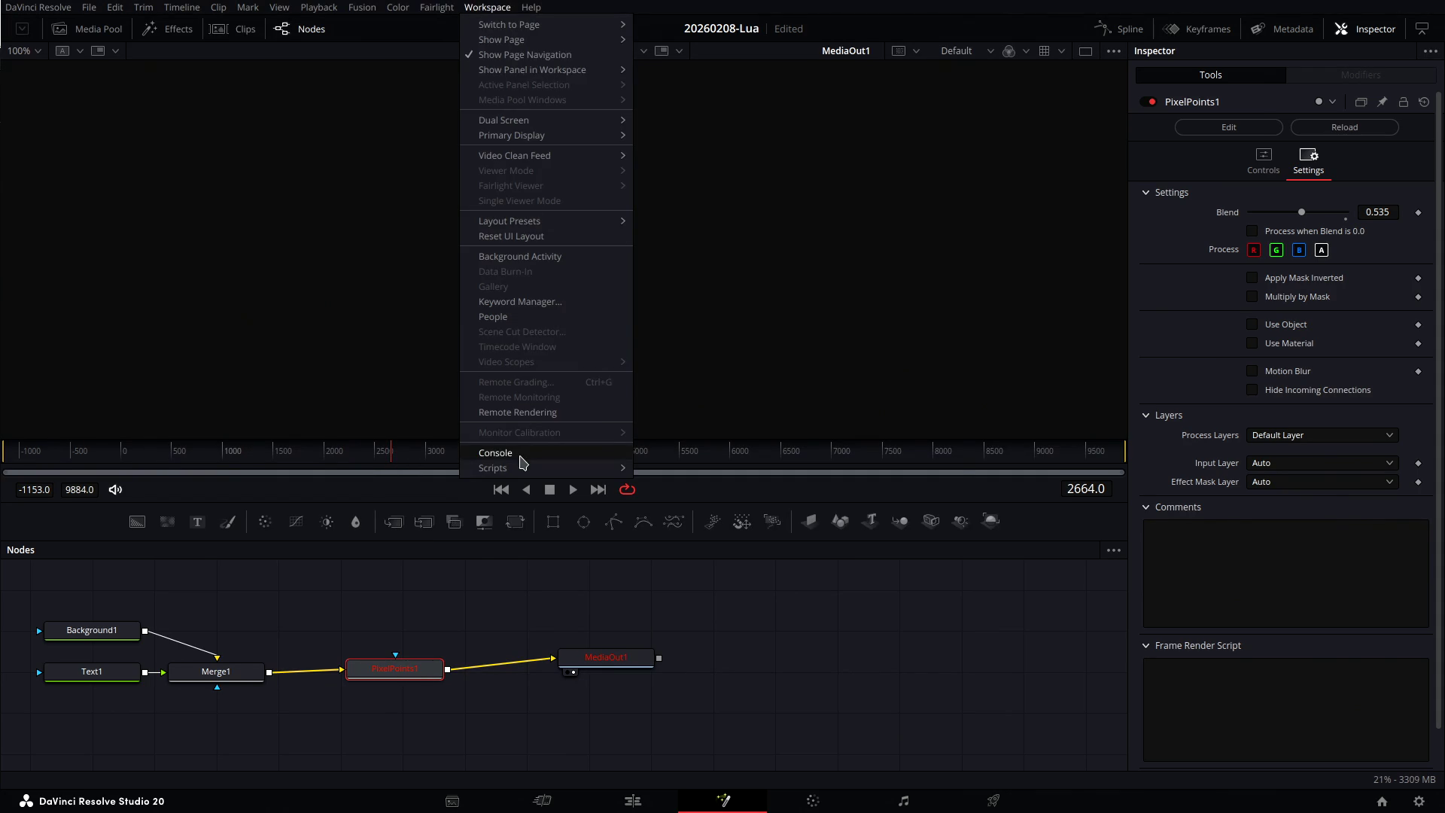
{"action": "left_click", "coordinate": [518, 454]}
{"action": "left_click", "coordinate": [495, 245]}
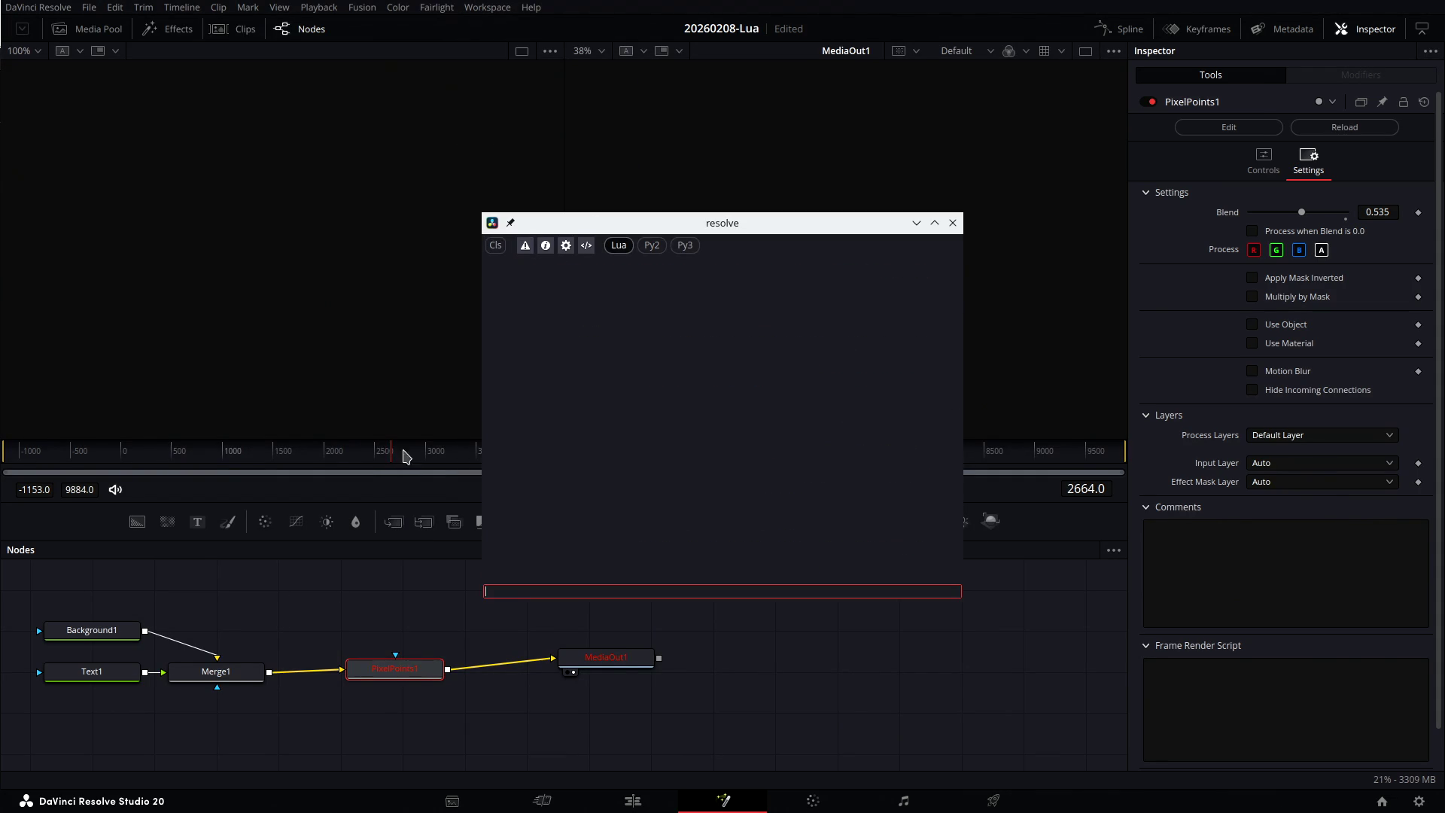
{"action": "left_click", "coordinate": [305, 455]}
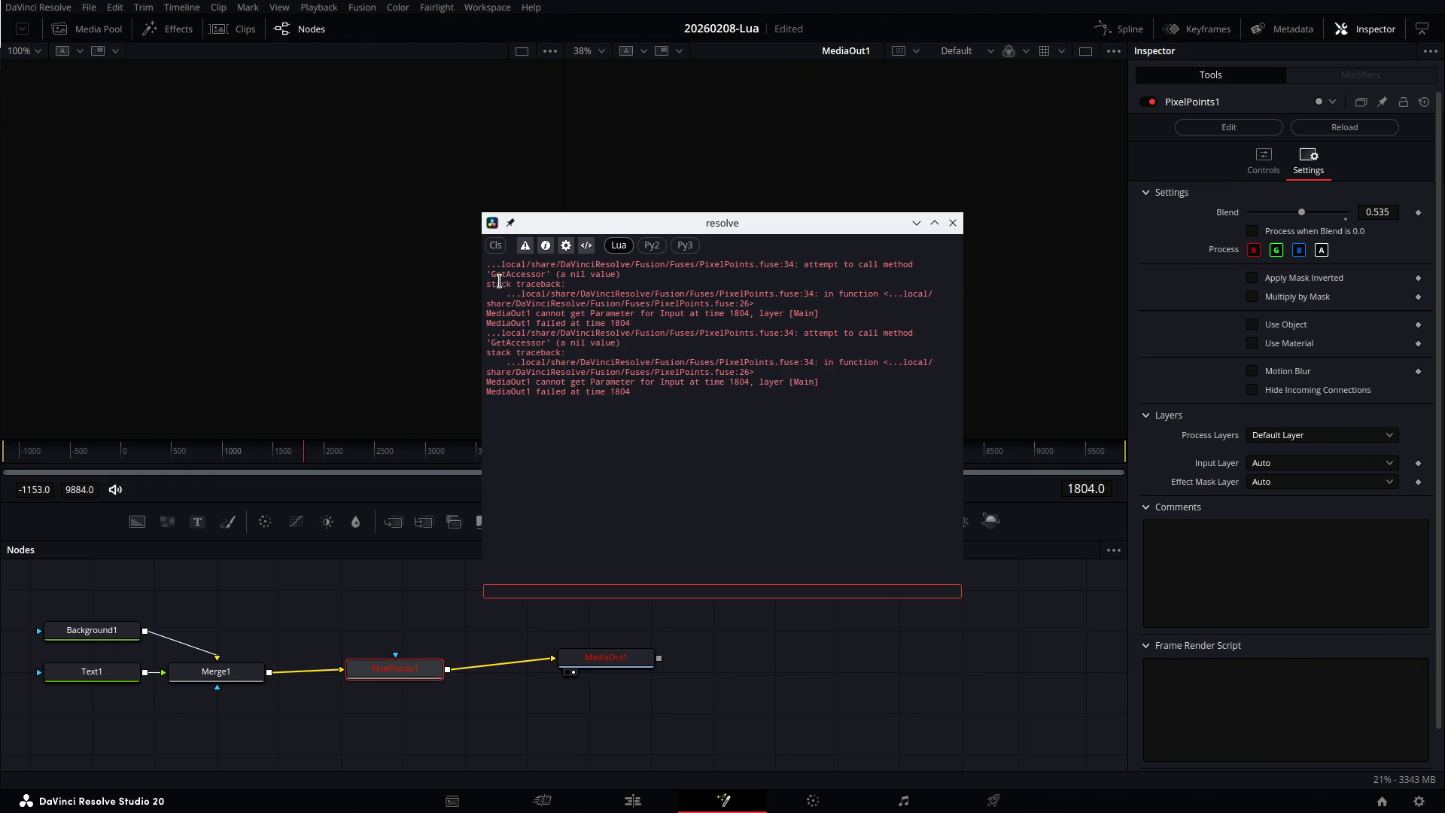
{"action": "left_click_drag", "start_coordinate": [485, 264], "coordinate": [478, 405]}
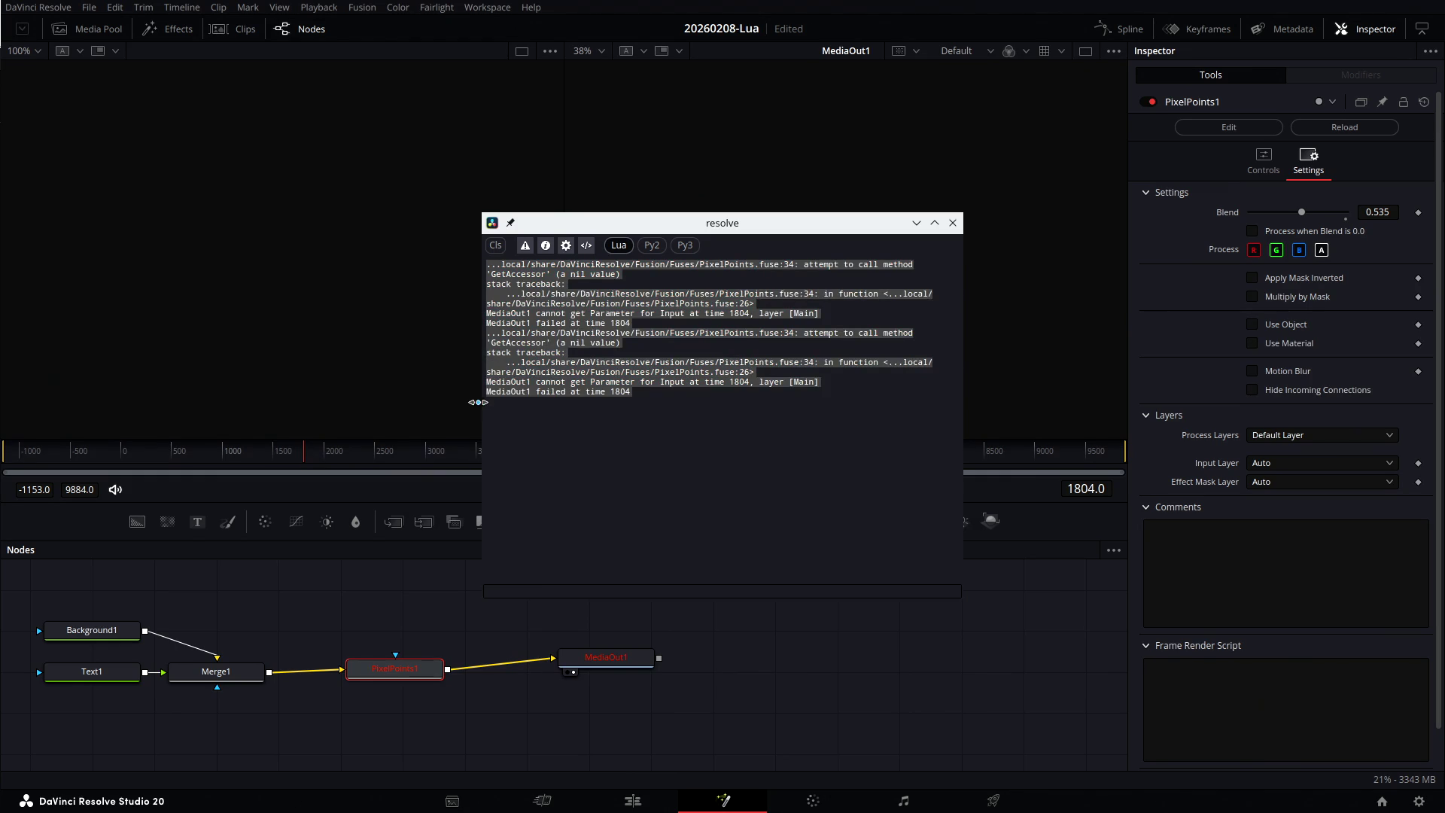
{"action": "right_click", "coordinate": [559, 367]}
{"action": "left_click", "coordinate": [578, 374]}
Paste and send the GetAccessor error log to ChatGPT, then return to Resolve.
{"action": "key", "text": "alt+Tab"}
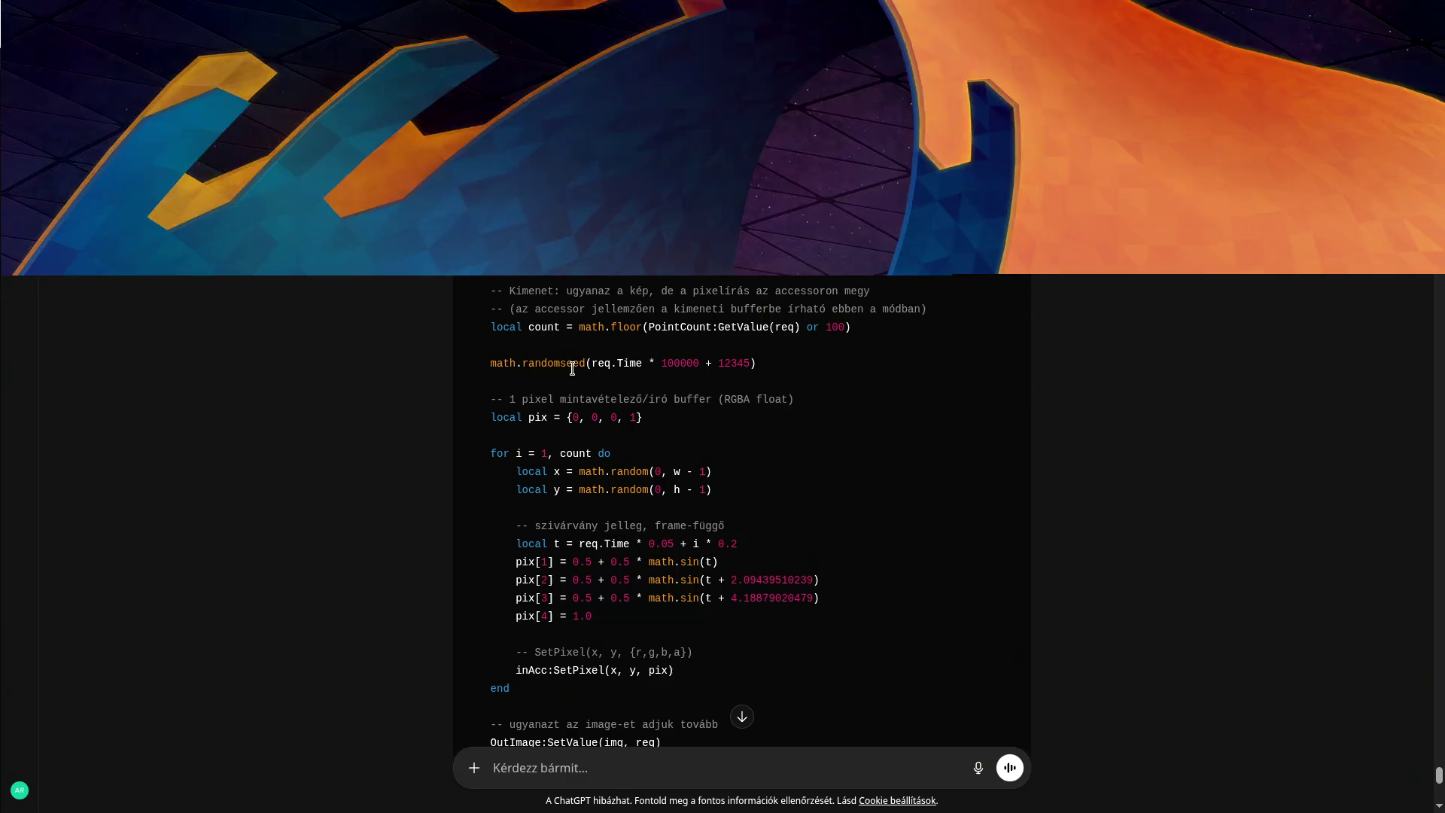
{"action": "scroll", "coordinate": [611, 515], "scroll_direction": "down", "scroll_amount": 6}
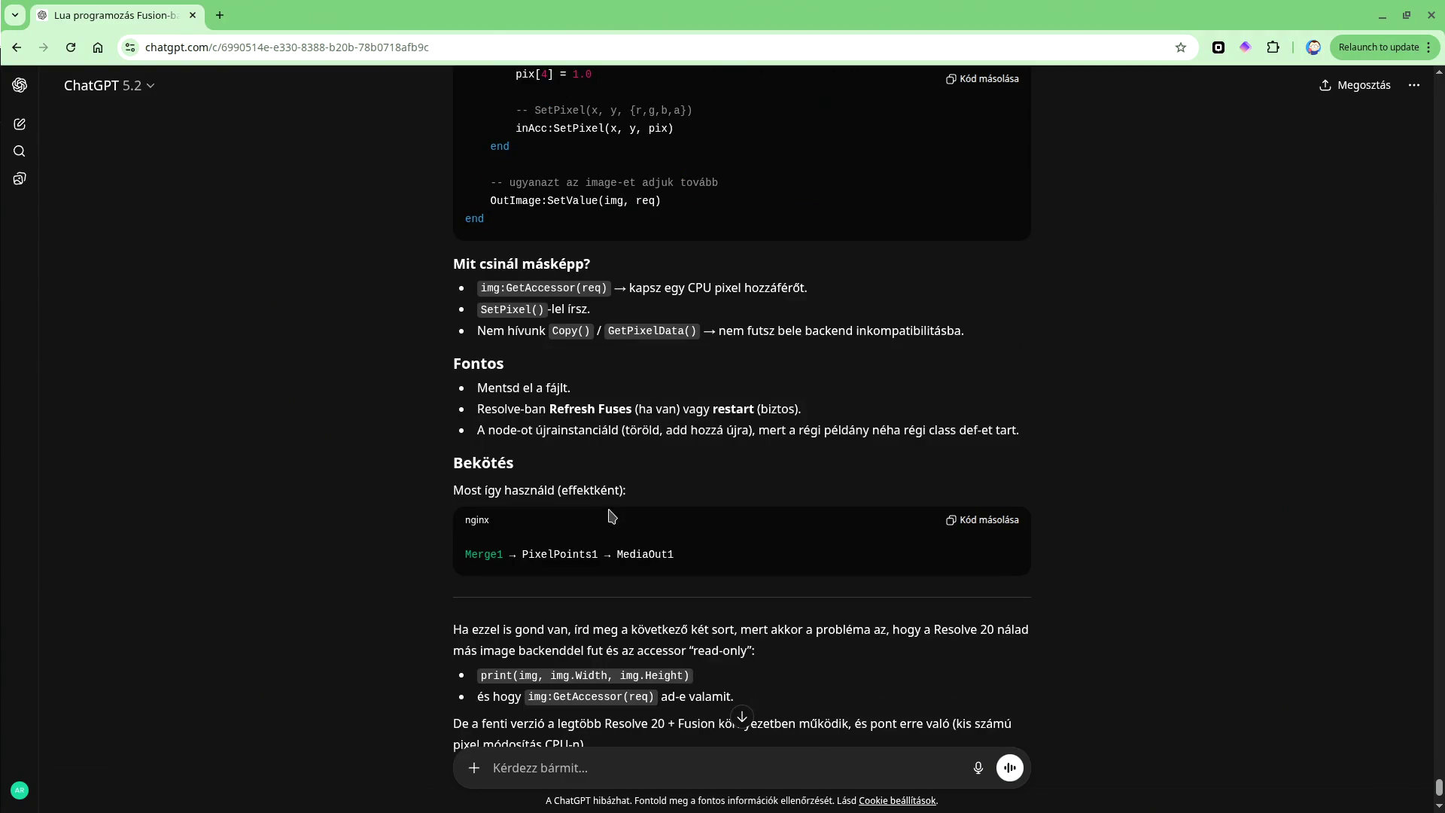
{"action": "scroll", "coordinate": [691, 556], "scroll_direction": "down", "scroll_amount": 2}
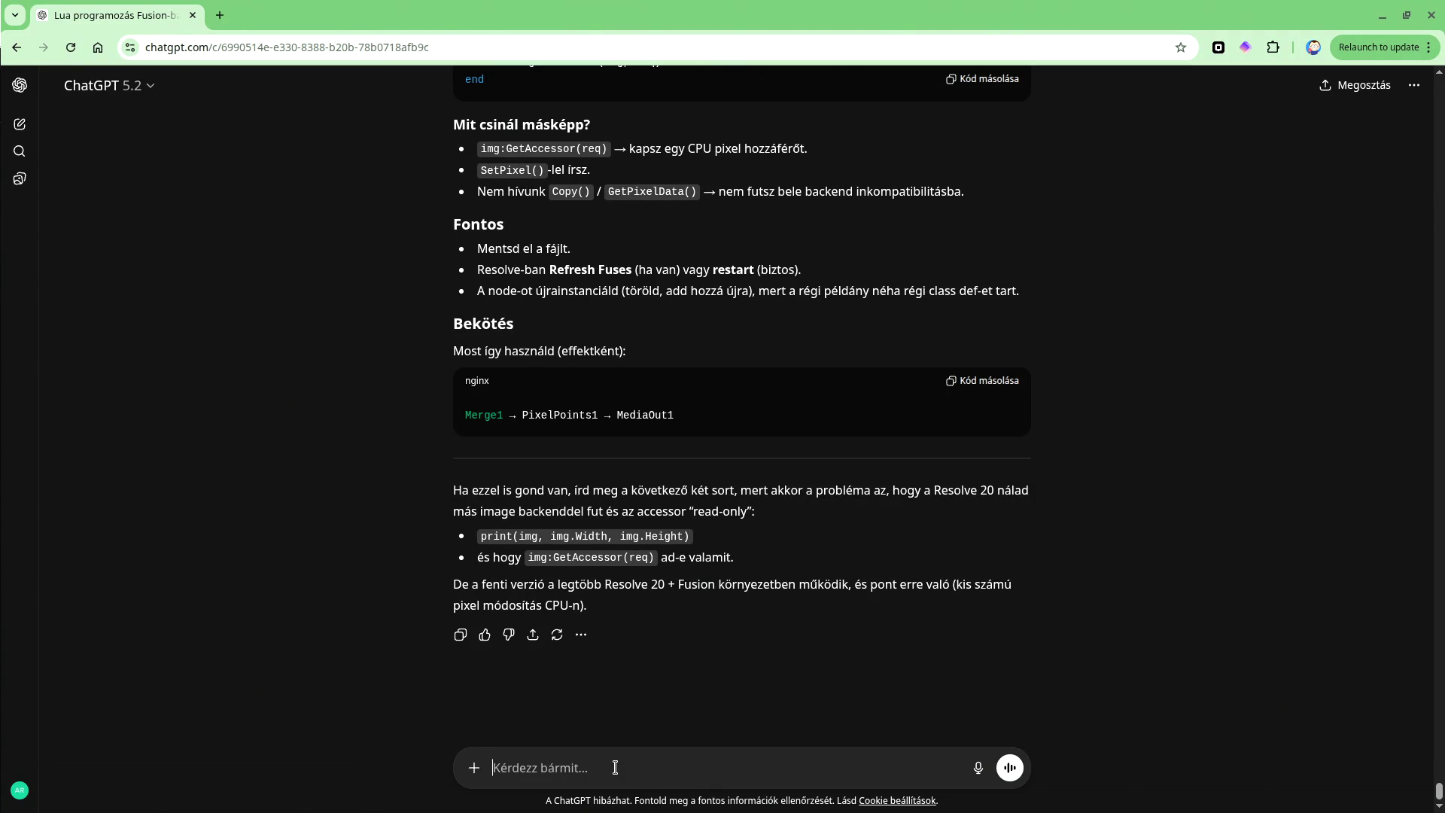
{"action": "key", "text": "ctrl+v"}
{"action": "key", "text": "Return"}
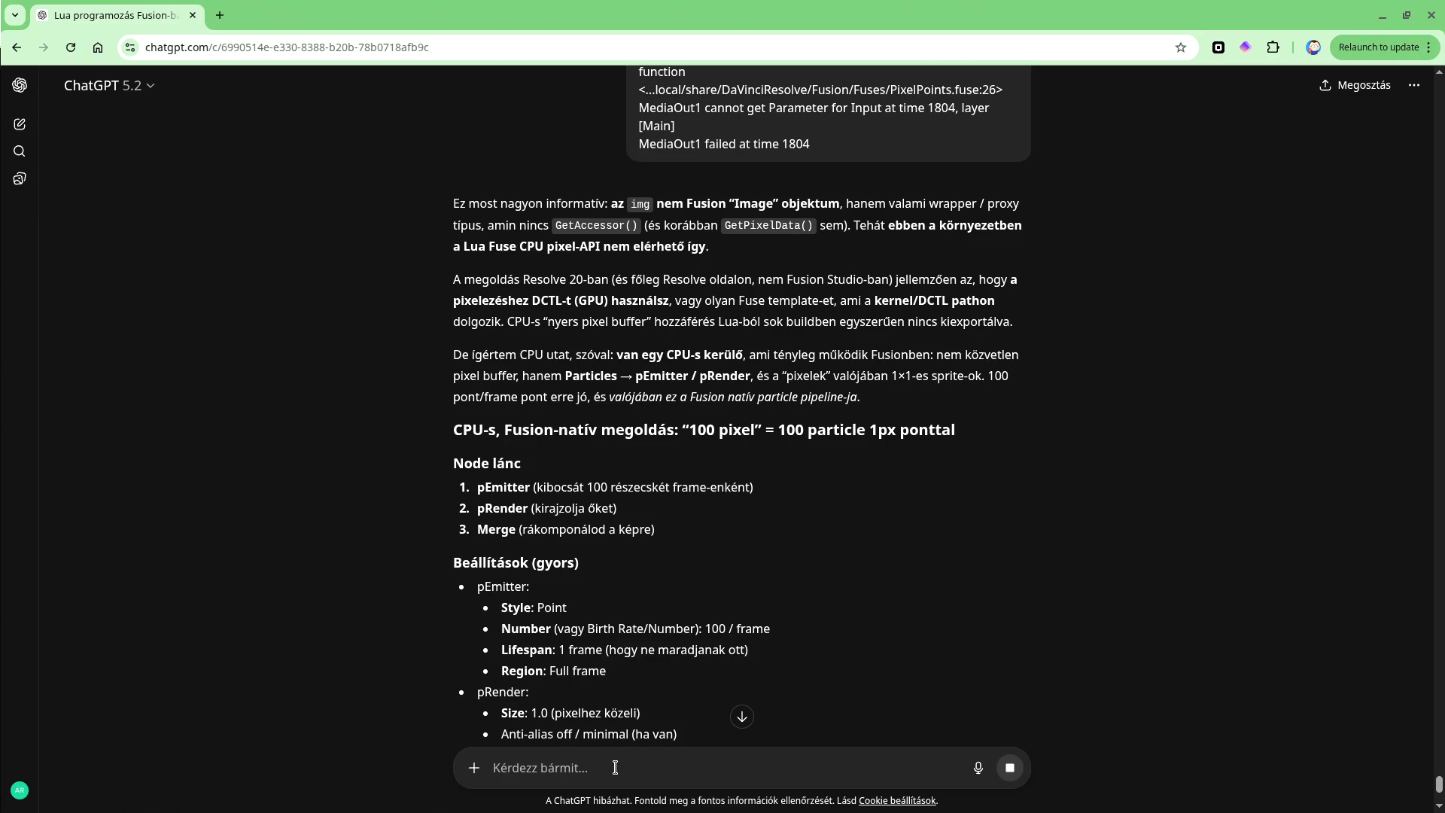
{"action": "key", "text": "alt+Tab"}
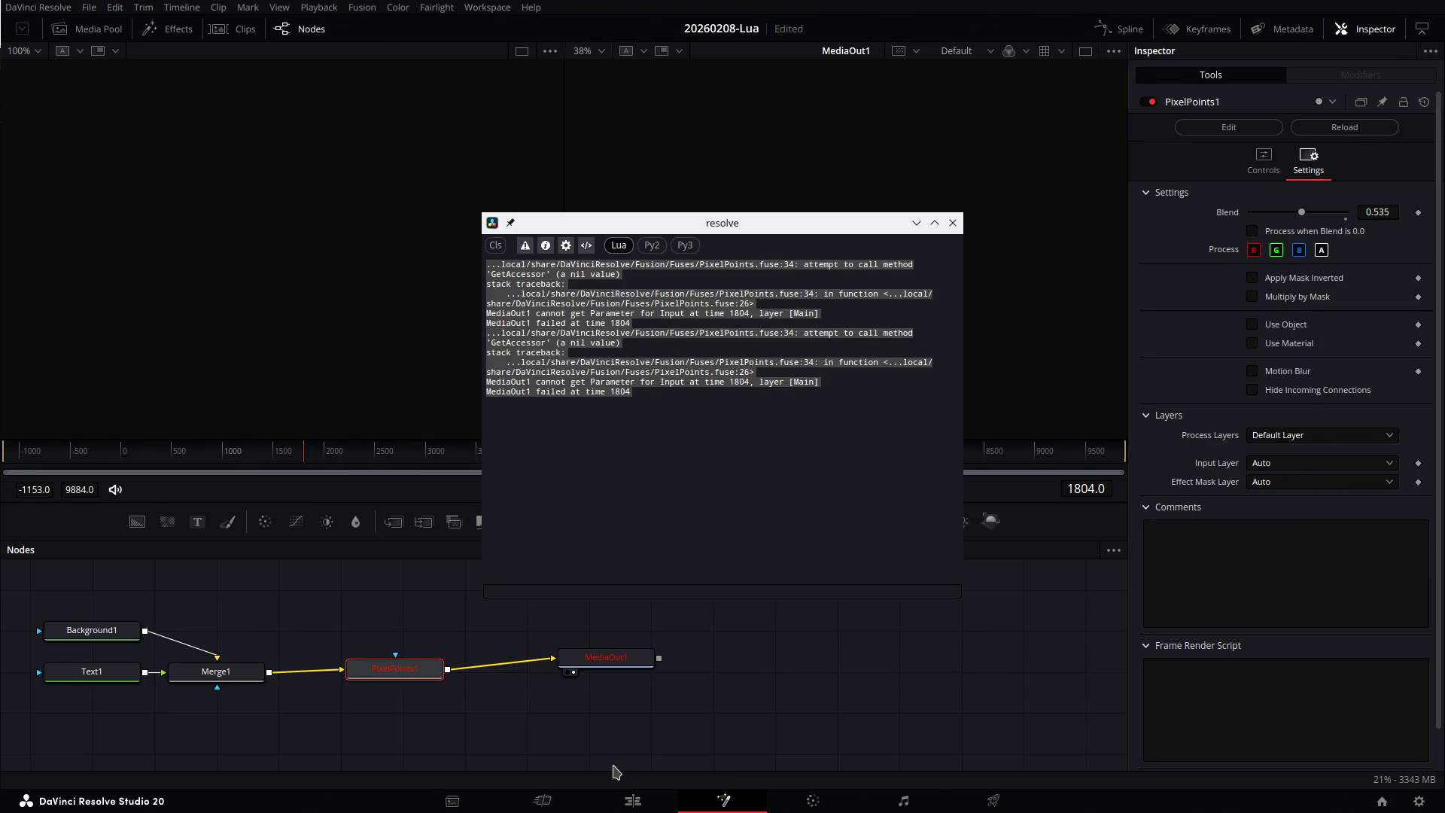
Clear and close the Console, delete PixelPoints1, and switch to the Edit page.
{"action": "left_click", "coordinate": [495, 245]}
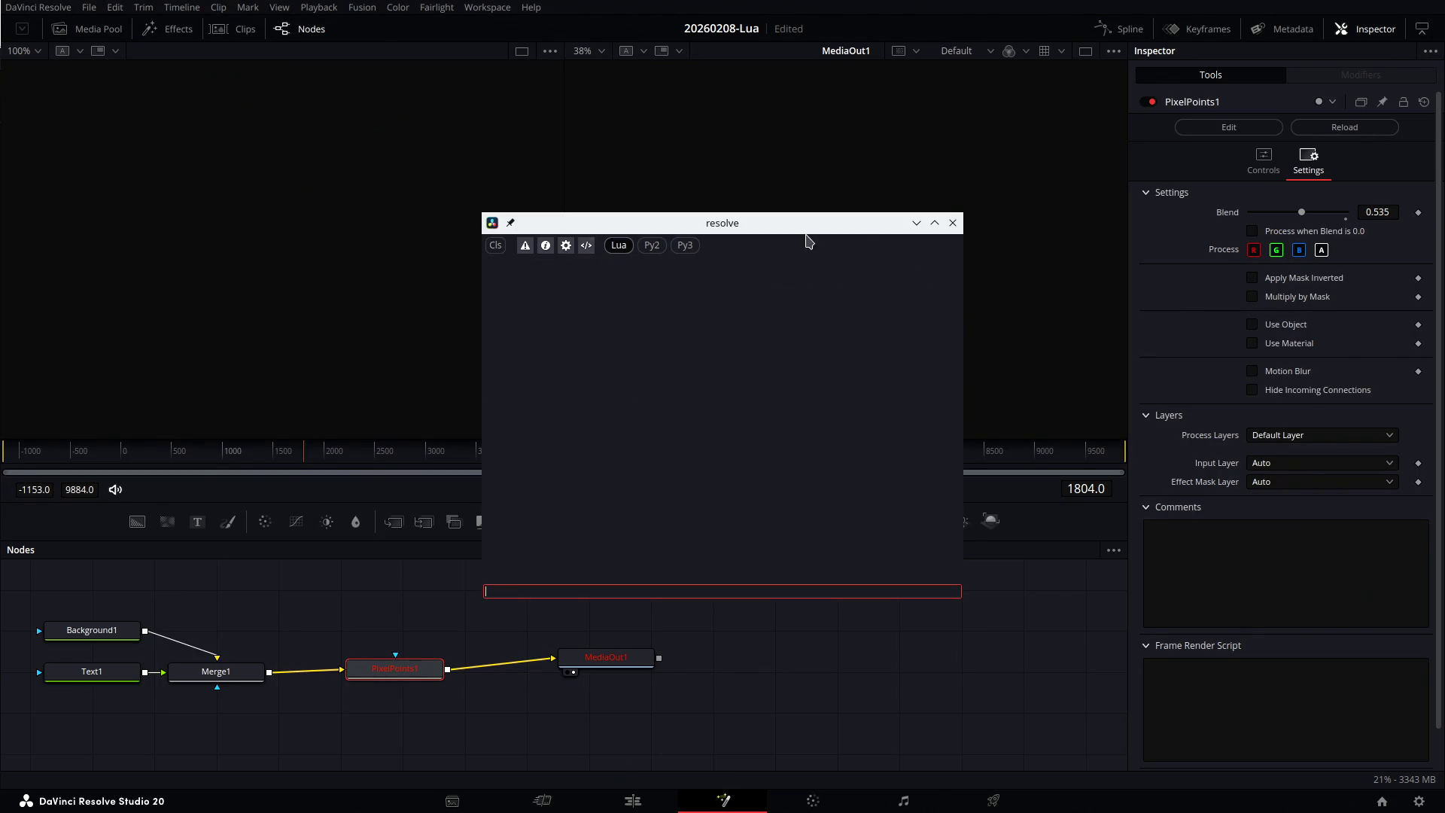
{"action": "left_click", "coordinate": [952, 222]}
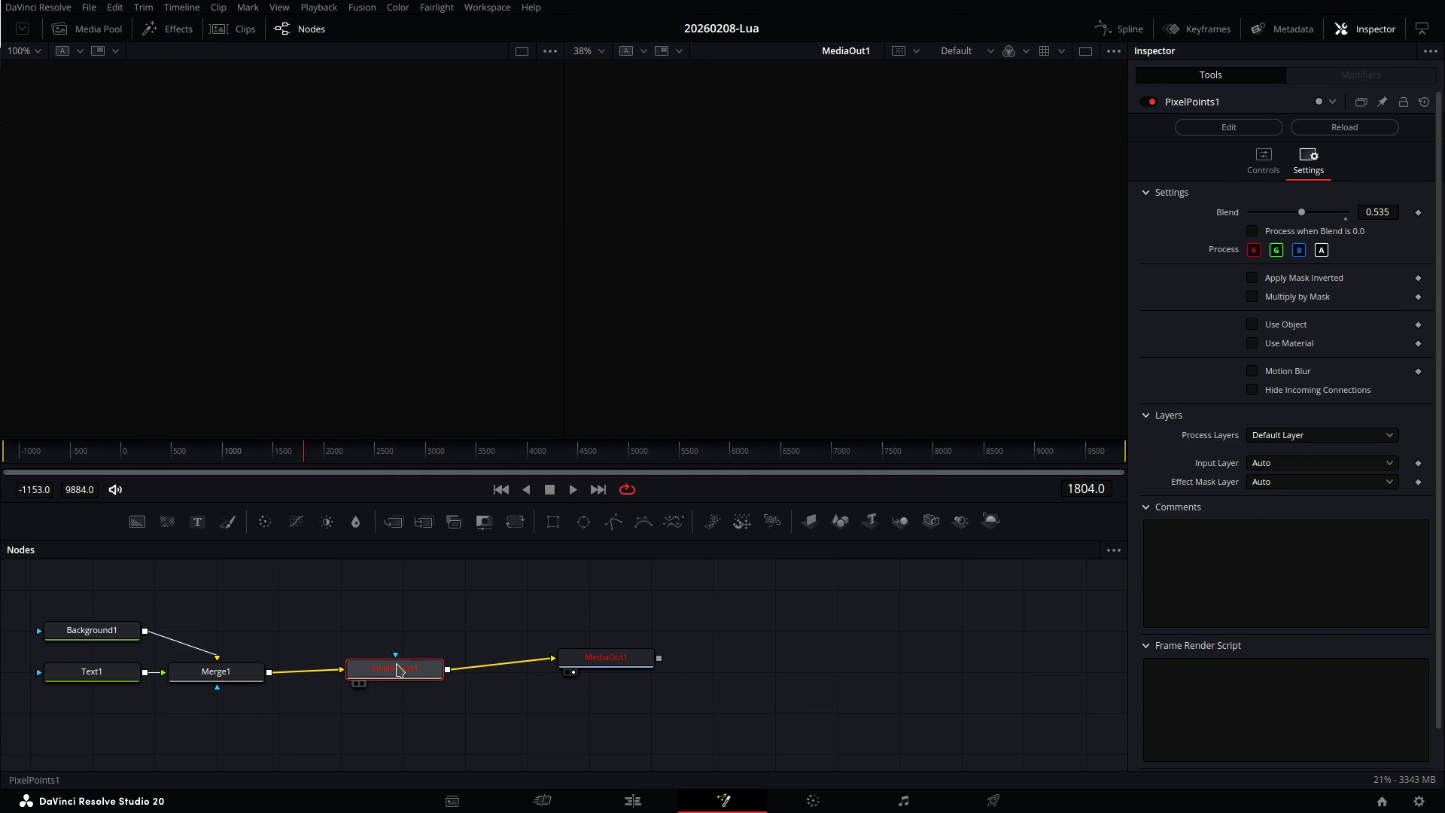
{"action": "key", "text": "Delete"}
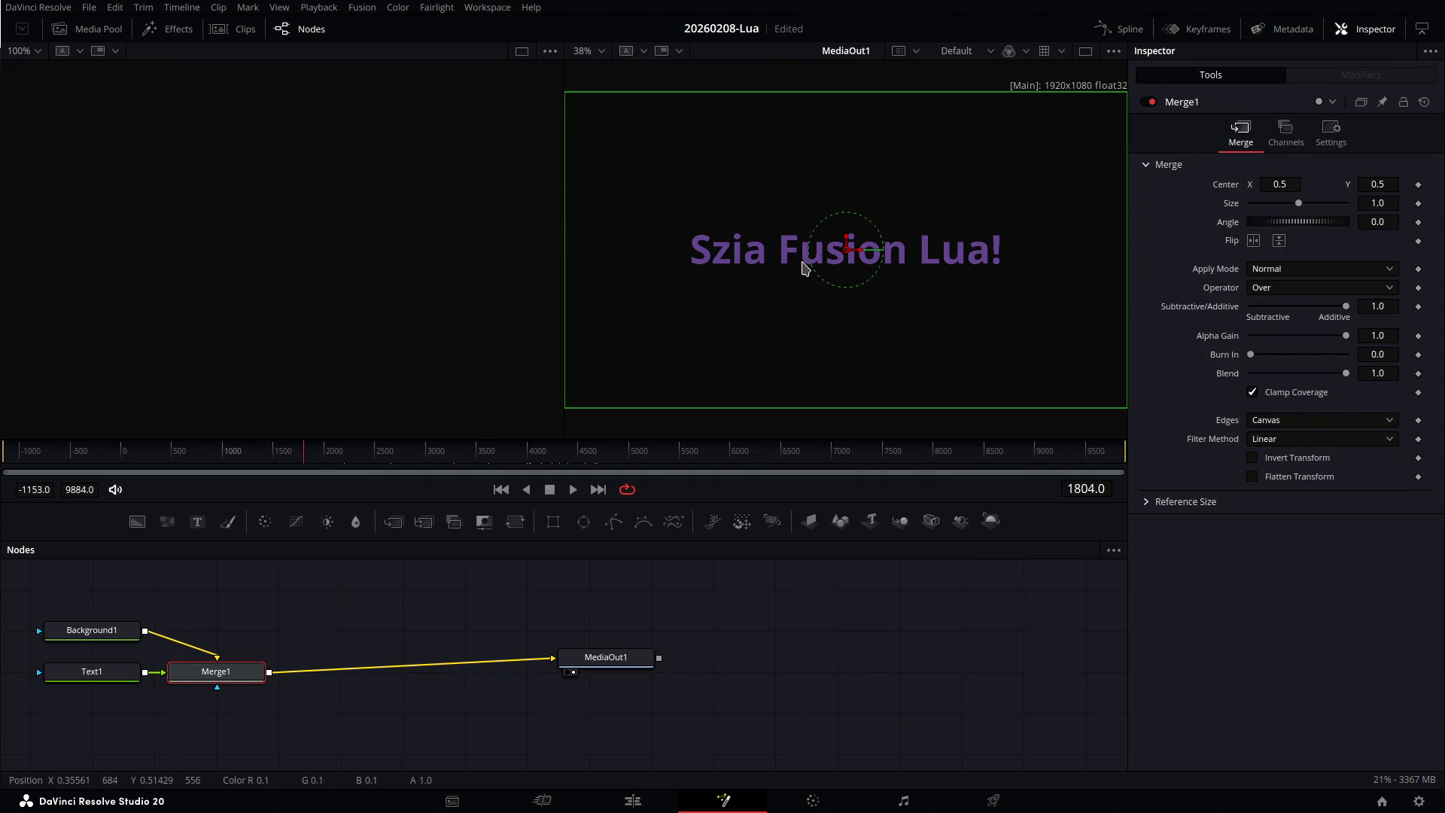
{"action": "left_click", "coordinate": [632, 800]}
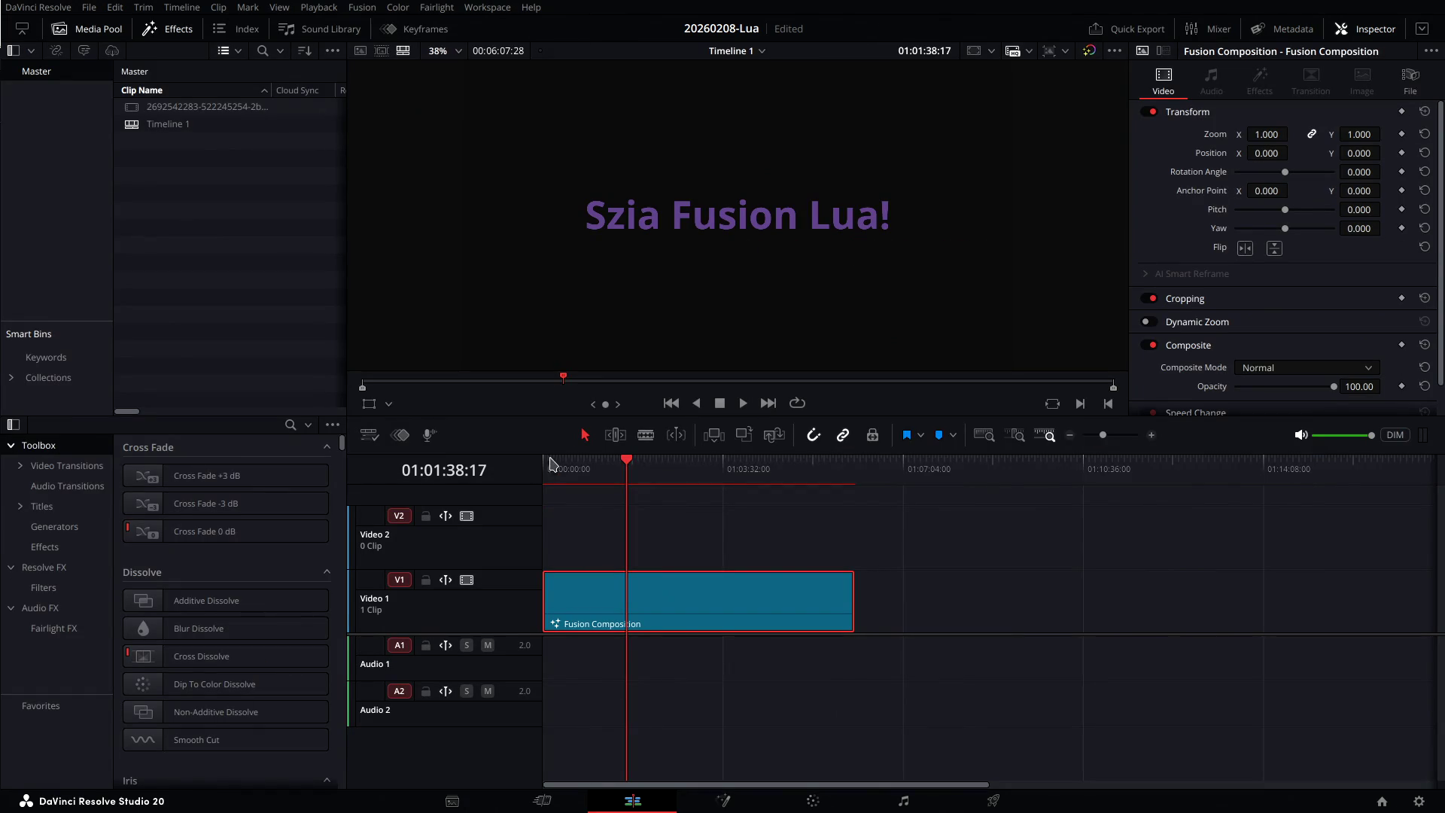
Play the clip to see the caption cycle cyan, red, green and blue, then return to Fusion.
{"action": "left_click", "coordinate": [568, 461]}
{"action": "key", "text": "space"}
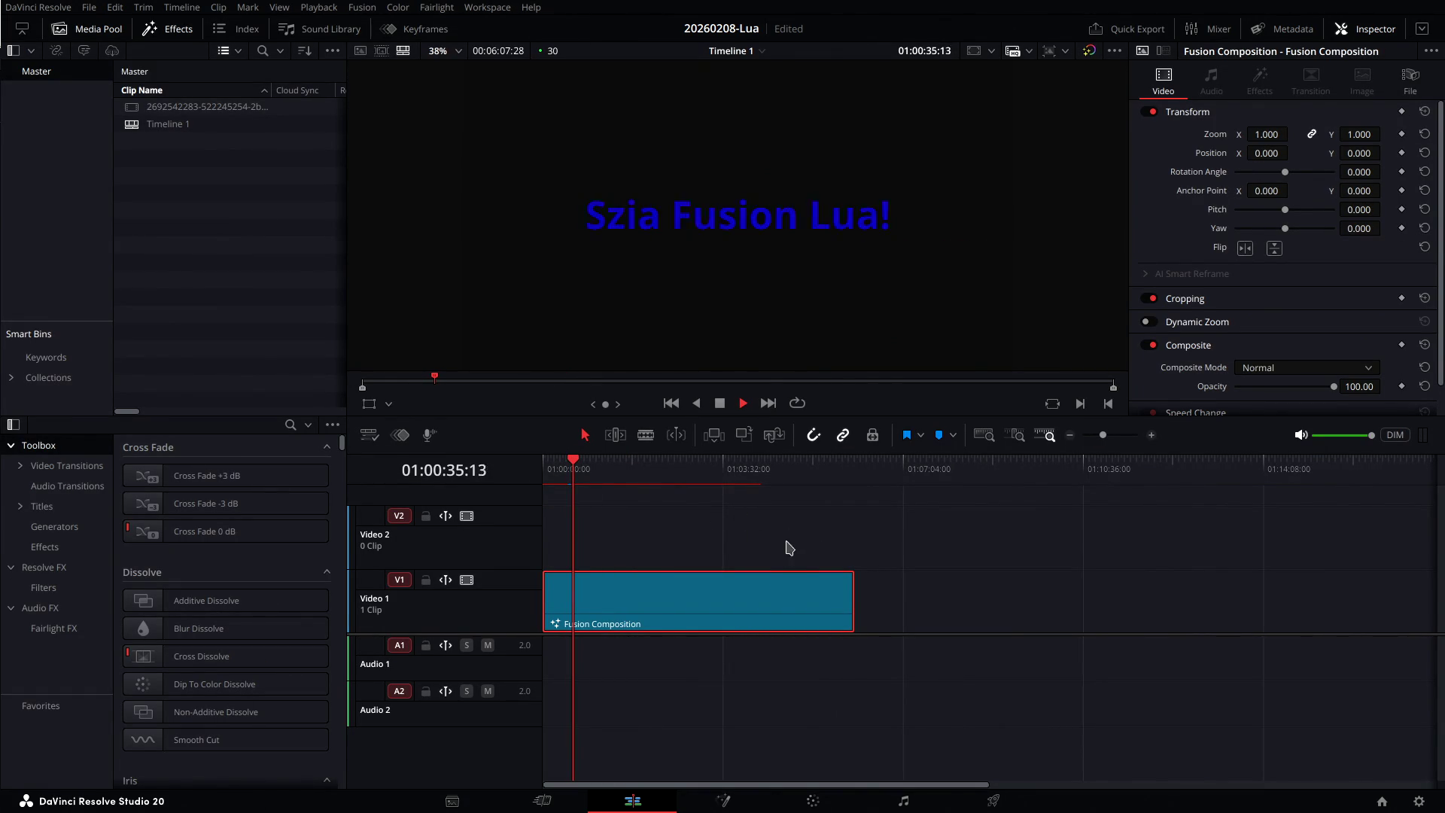
{"action": "key", "text": "space"}
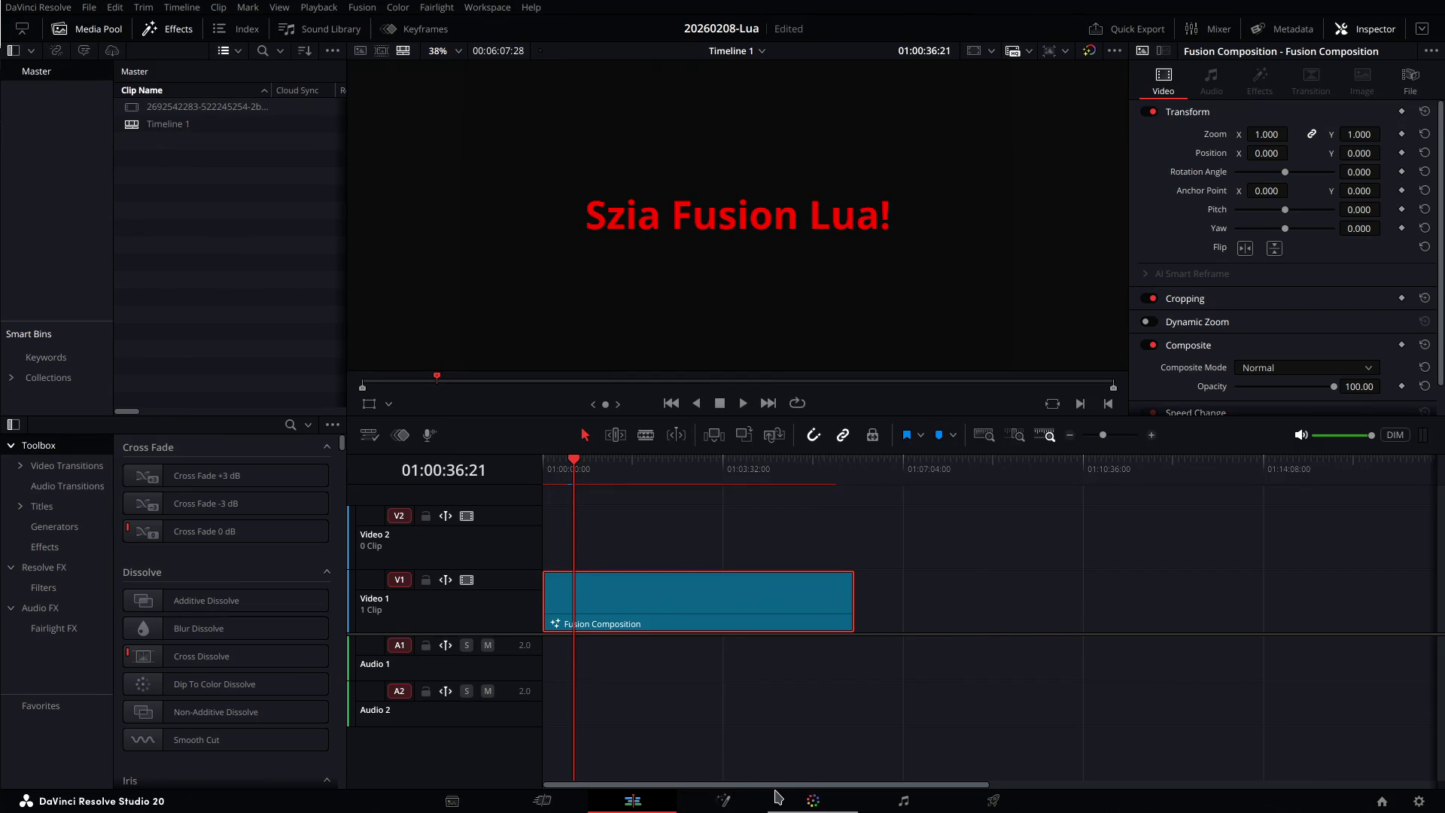
{"action": "left_click", "coordinate": [725, 801]}
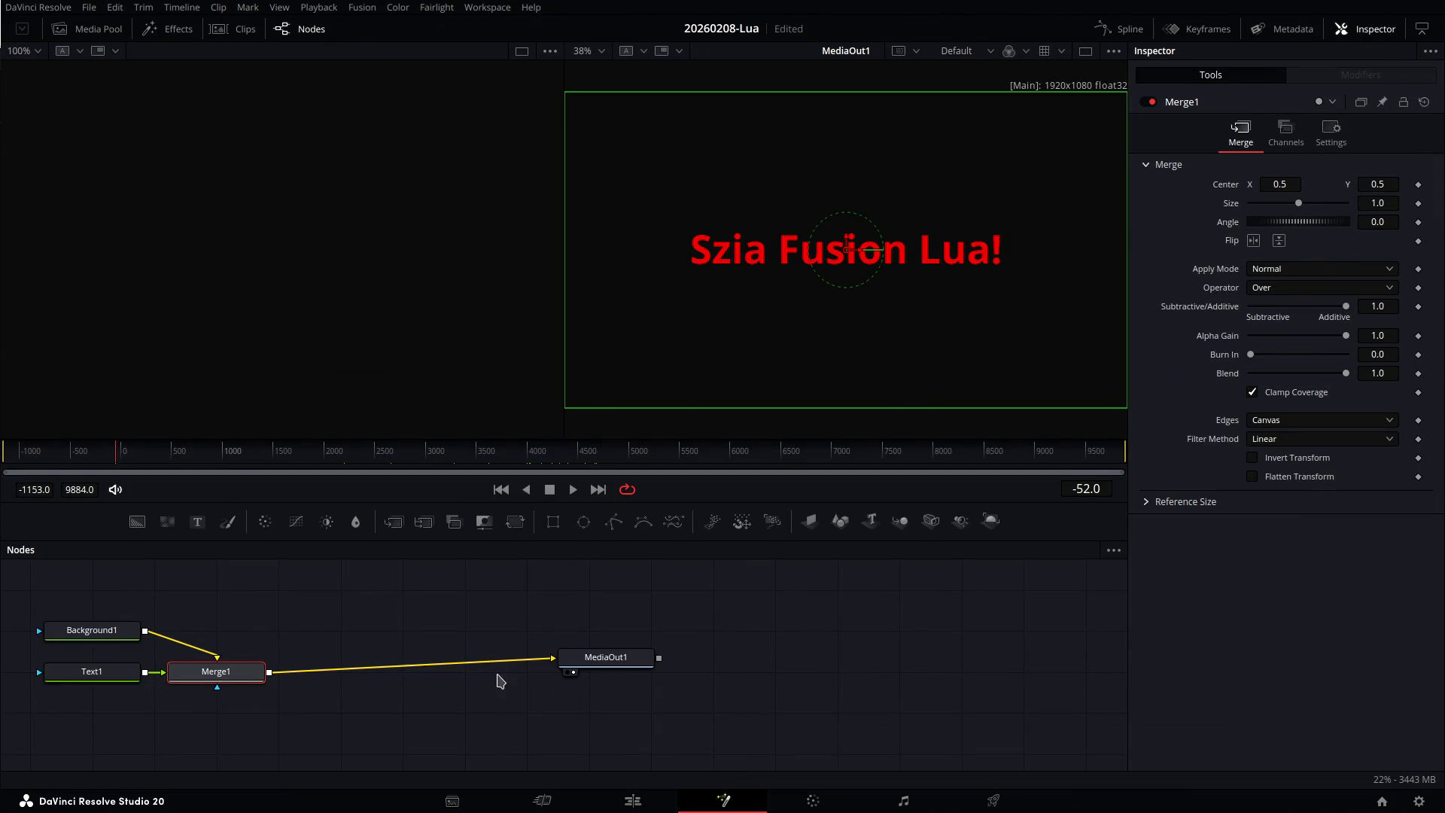
Add a Custom > Pixel Points node to the Fusion node graph.
{"action": "left_click", "coordinate": [480, 640]}
{"action": "right_click", "coordinate": [450, 620]}
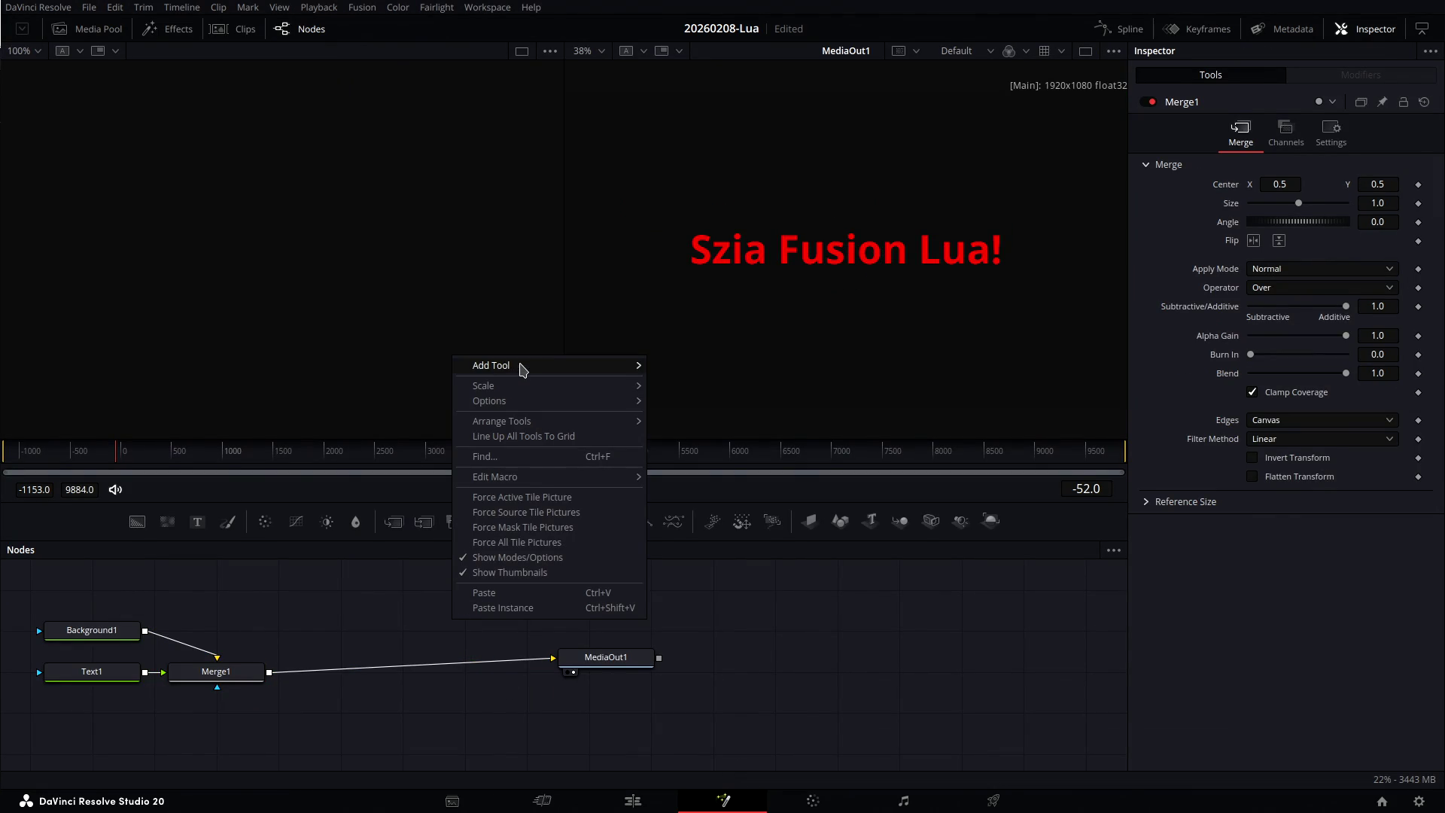
{"action": "mouse_move", "coordinate": [519, 365]}
{"action": "mouse_move", "coordinate": [730, 231]}
{"action": "mouse_move", "coordinate": [734, 199]}
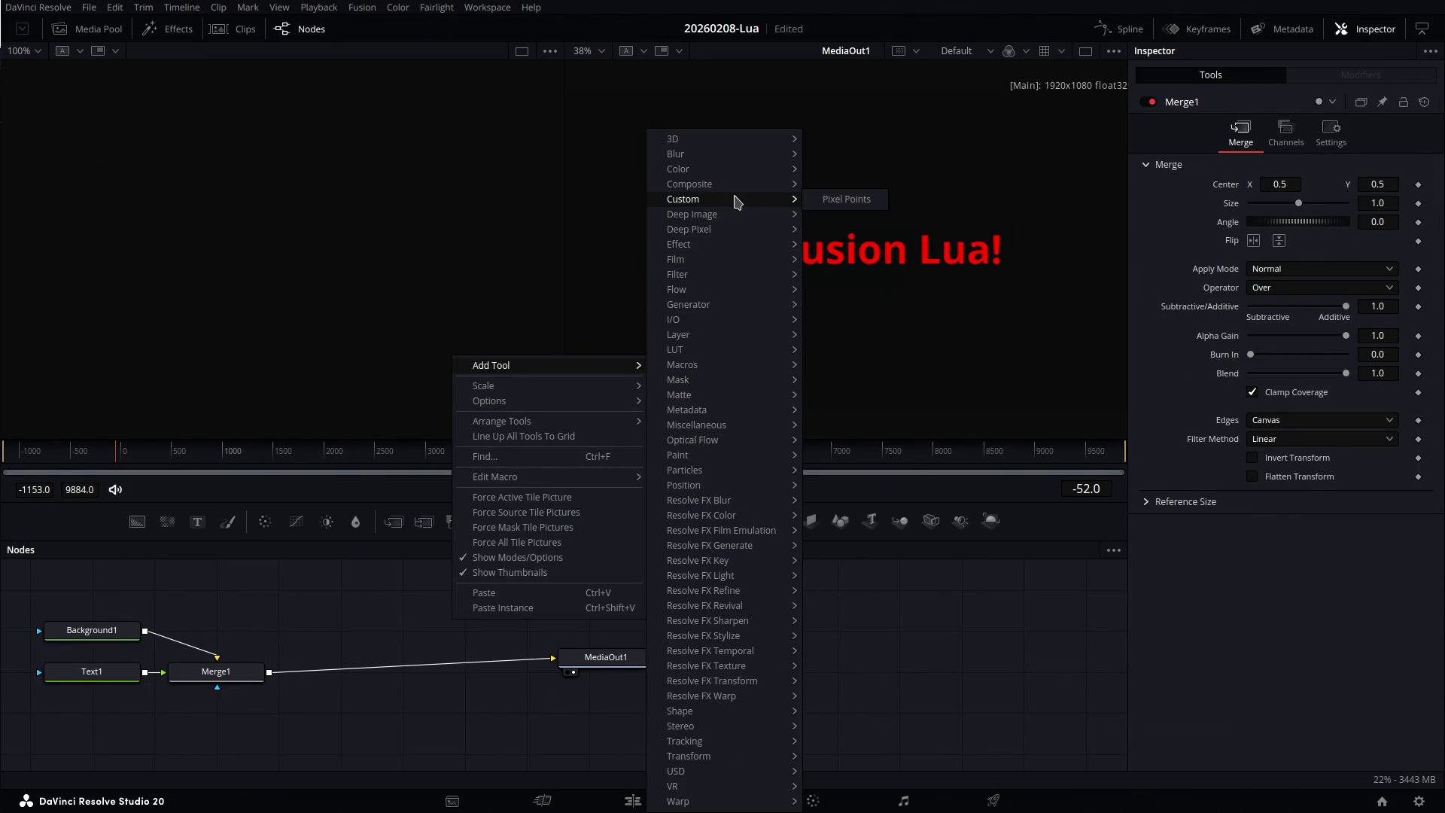
{"action": "left_click", "coordinate": [847, 200]}
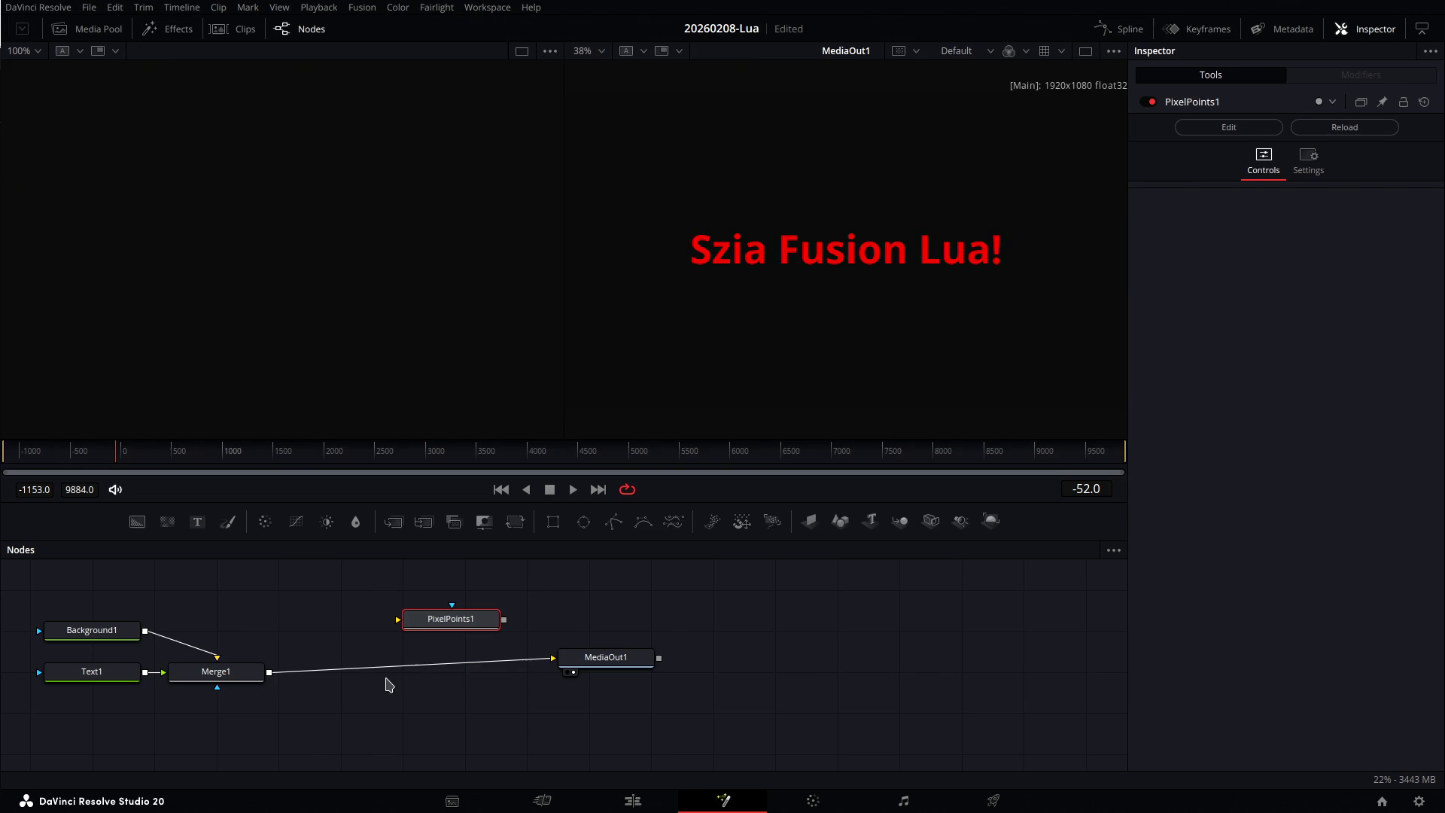
Wire PixelPoints1 between Merge1 and MediaOut1, then return to ChatGPT.
{"action": "left_click_drag", "start_coordinate": [546, 661], "coordinate": [398, 621]}
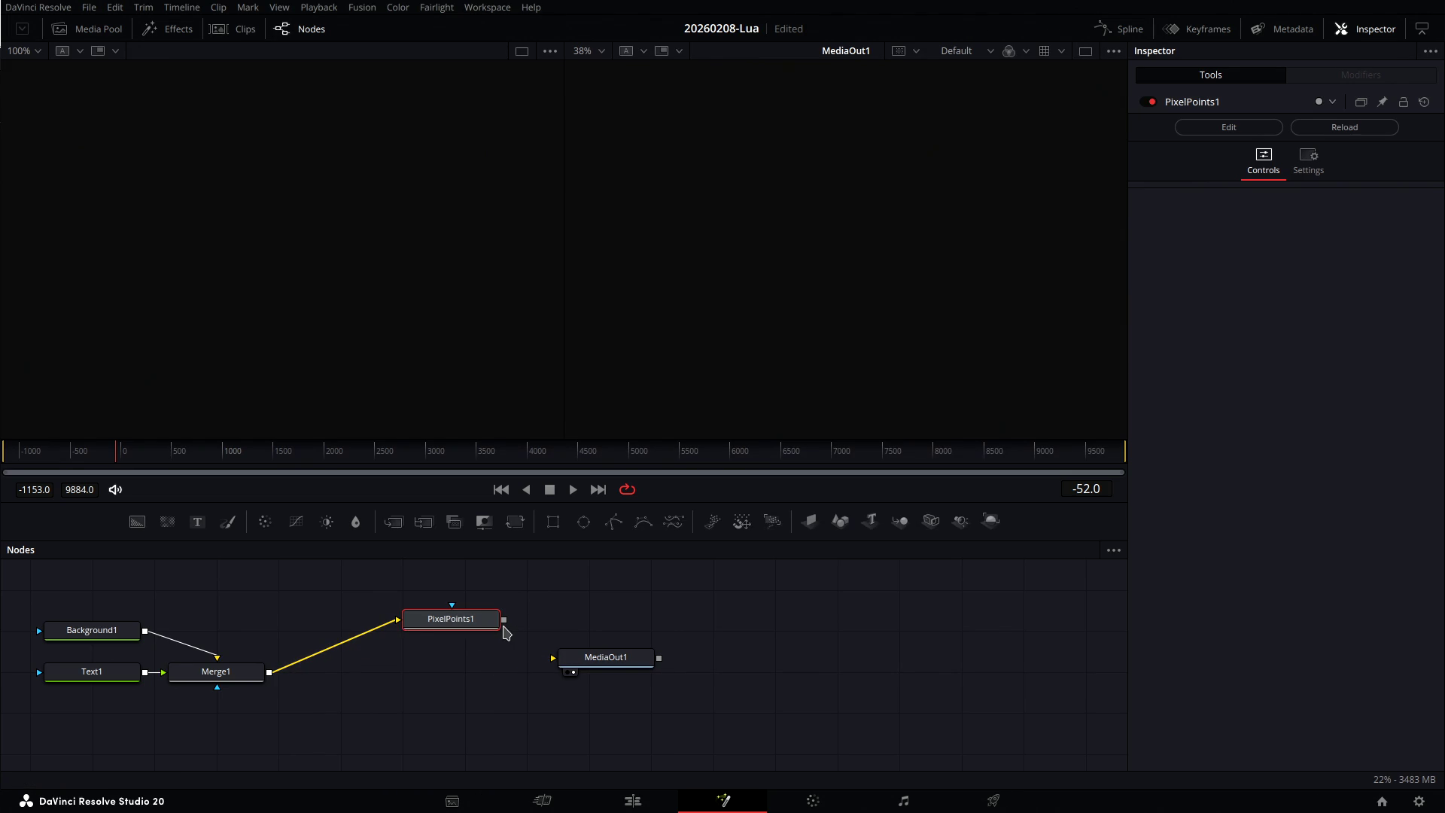
{"action": "mouse_move", "coordinate": [505, 620]}
{"action": "left_mouse_down"}
{"action": "mouse_move", "coordinate": [533, 658]}
{"action": "mouse_move", "coordinate": [553, 658]}
{"action": "left_mouse_up"}
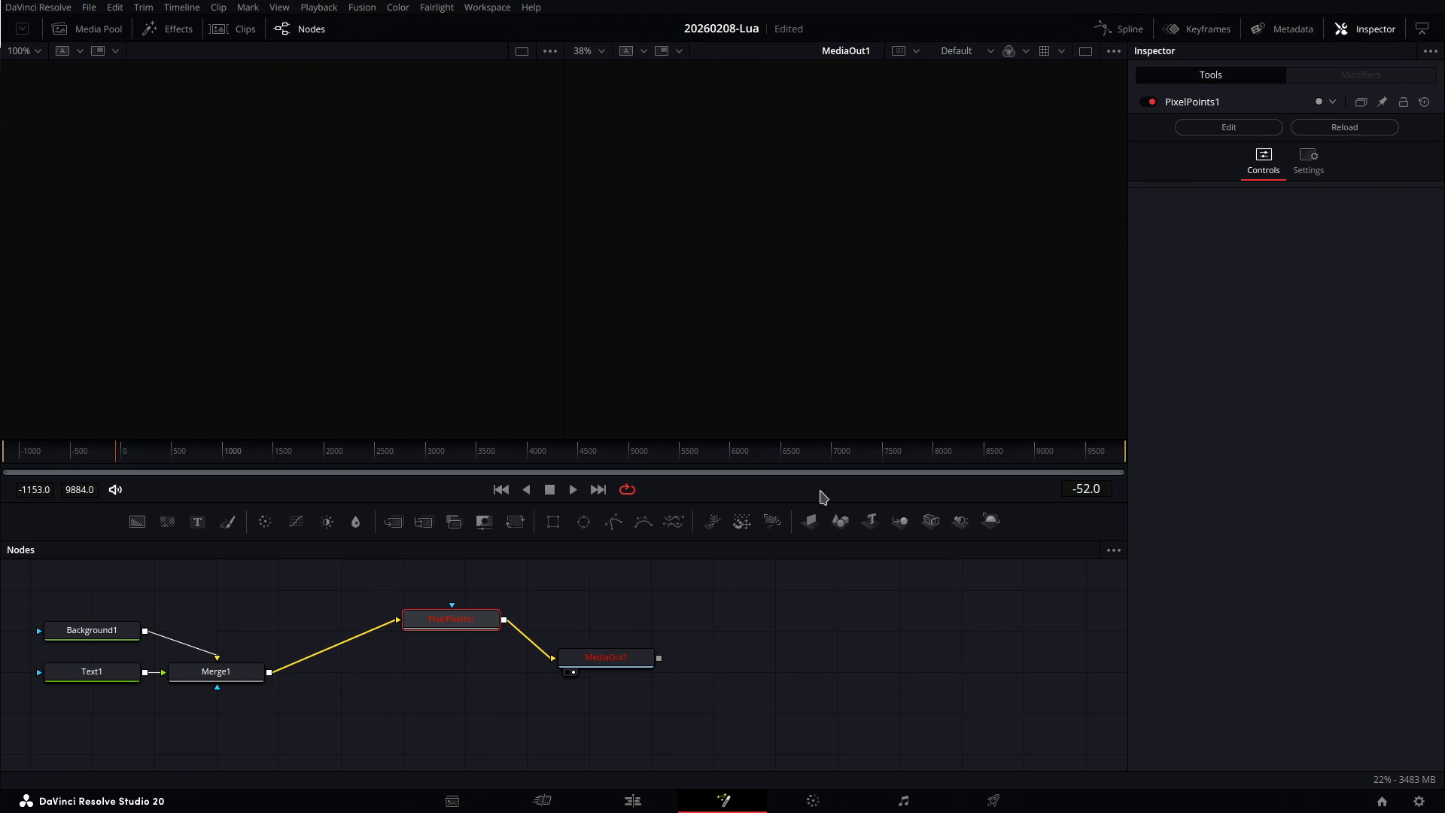
{"action": "key", "text": "alt+Tab"}
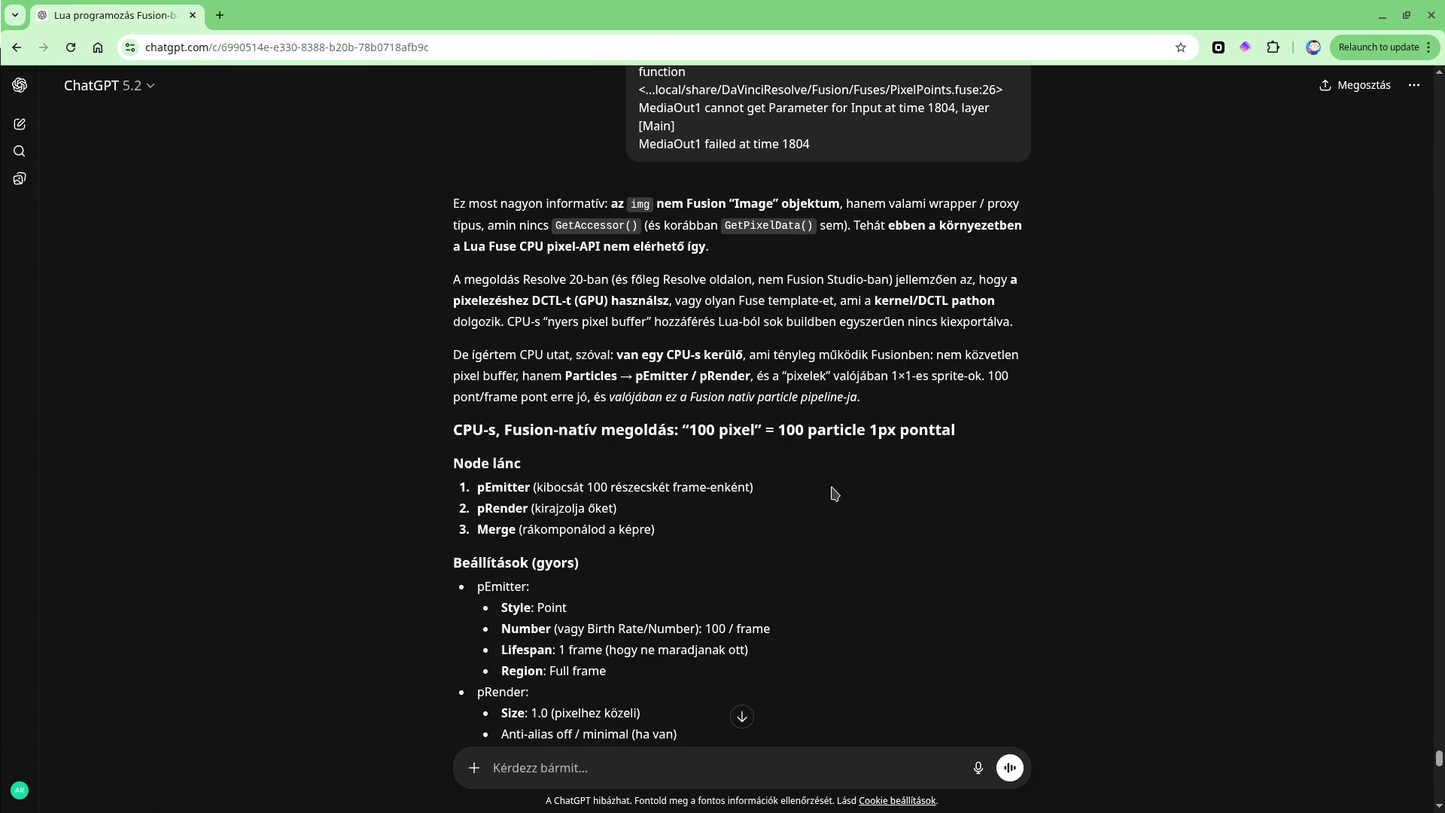
Scroll past the Lua code to the reply's closing random, preset-list and moving coordinate options.
{"action": "scroll", "coordinate": [833, 493], "scroll_direction": "down", "scroll_amount": 2}
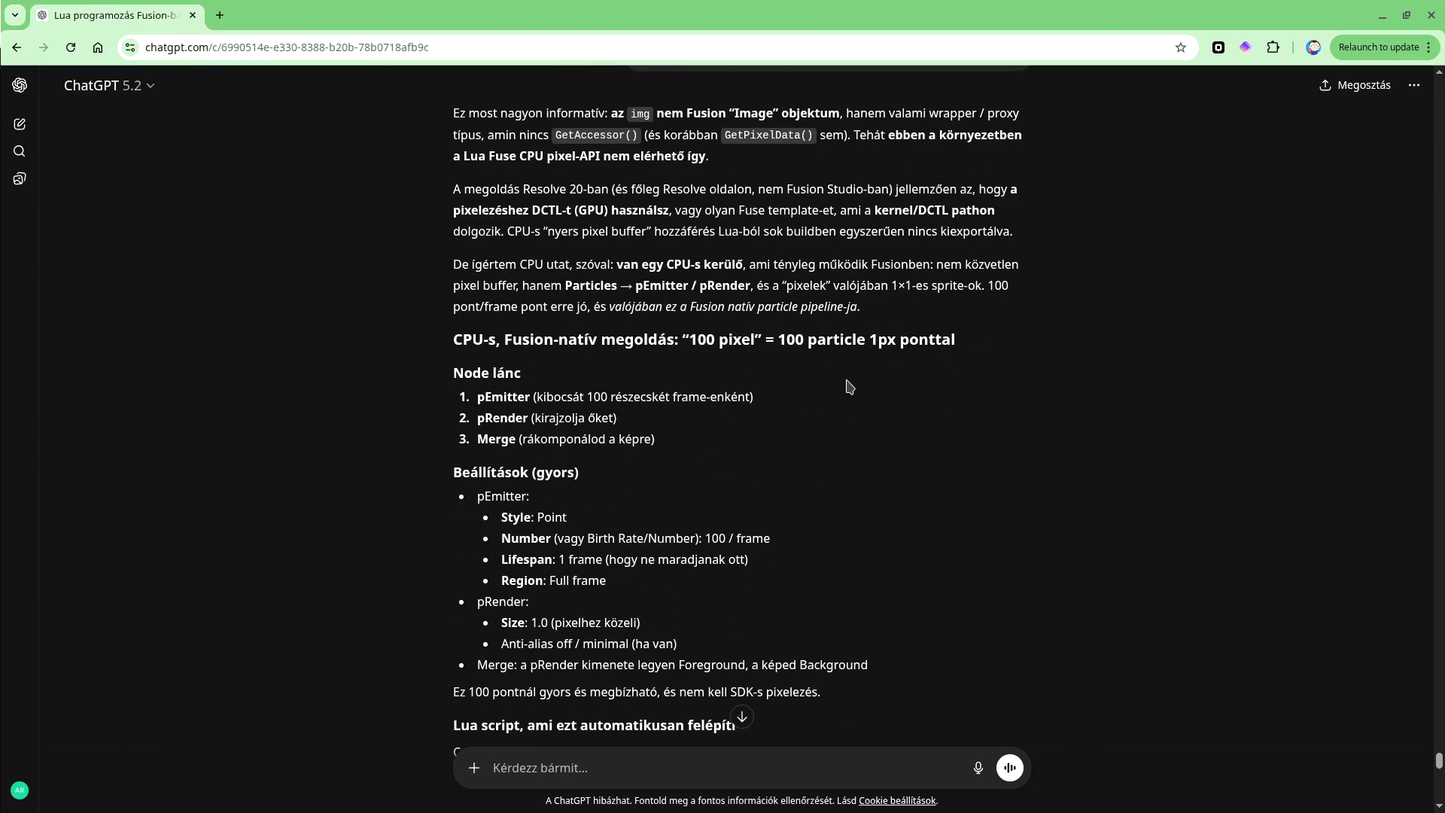
{"action": "scroll", "coordinate": [808, 446], "scroll_direction": "down", "scroll_amount": 4}
{"action": "scroll", "coordinate": [805, 442], "scroll_direction": "down", "scroll_amount": 6}
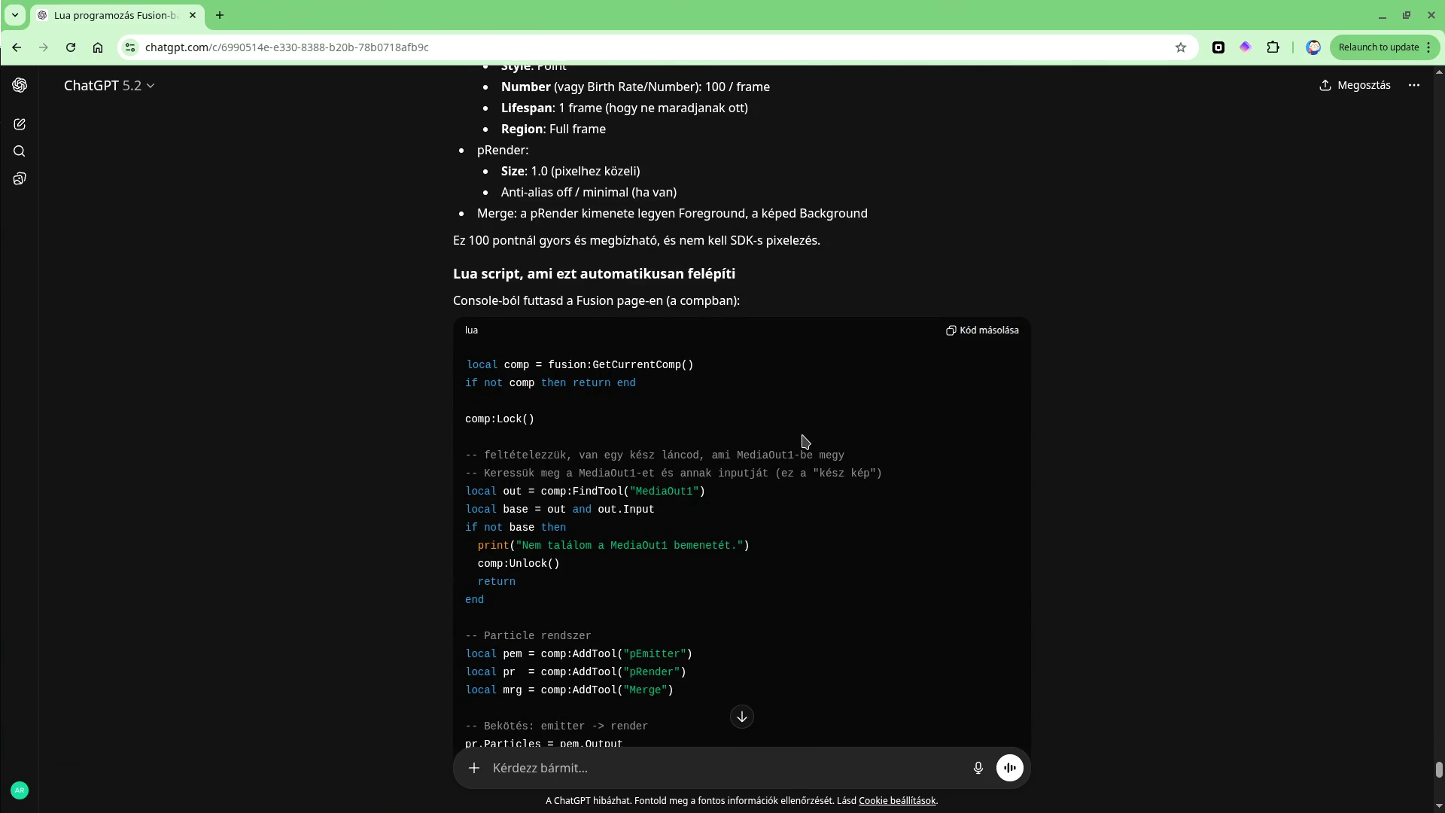
{"action": "scroll", "coordinate": [806, 442], "scroll_direction": "down", "scroll_amount": 2}
{"action": "scroll", "coordinate": [805, 441], "scroll_direction": "down", "scroll_amount": 2}
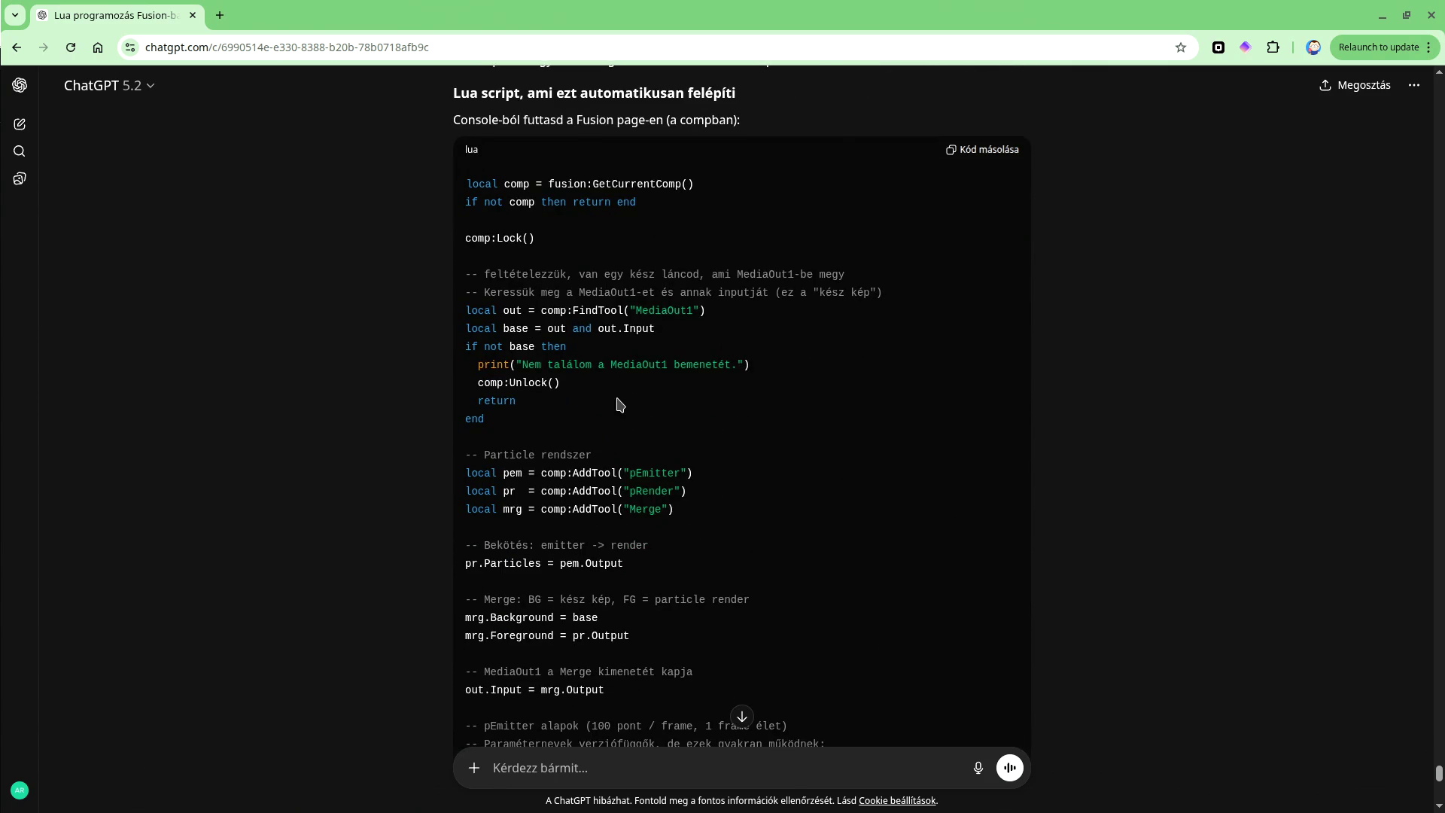
{"action": "scroll", "coordinate": [619, 400], "scroll_direction": "down", "scroll_amount": 2}
{"action": "scroll", "coordinate": [736, 433], "scroll_direction": "down", "scroll_amount": 12}
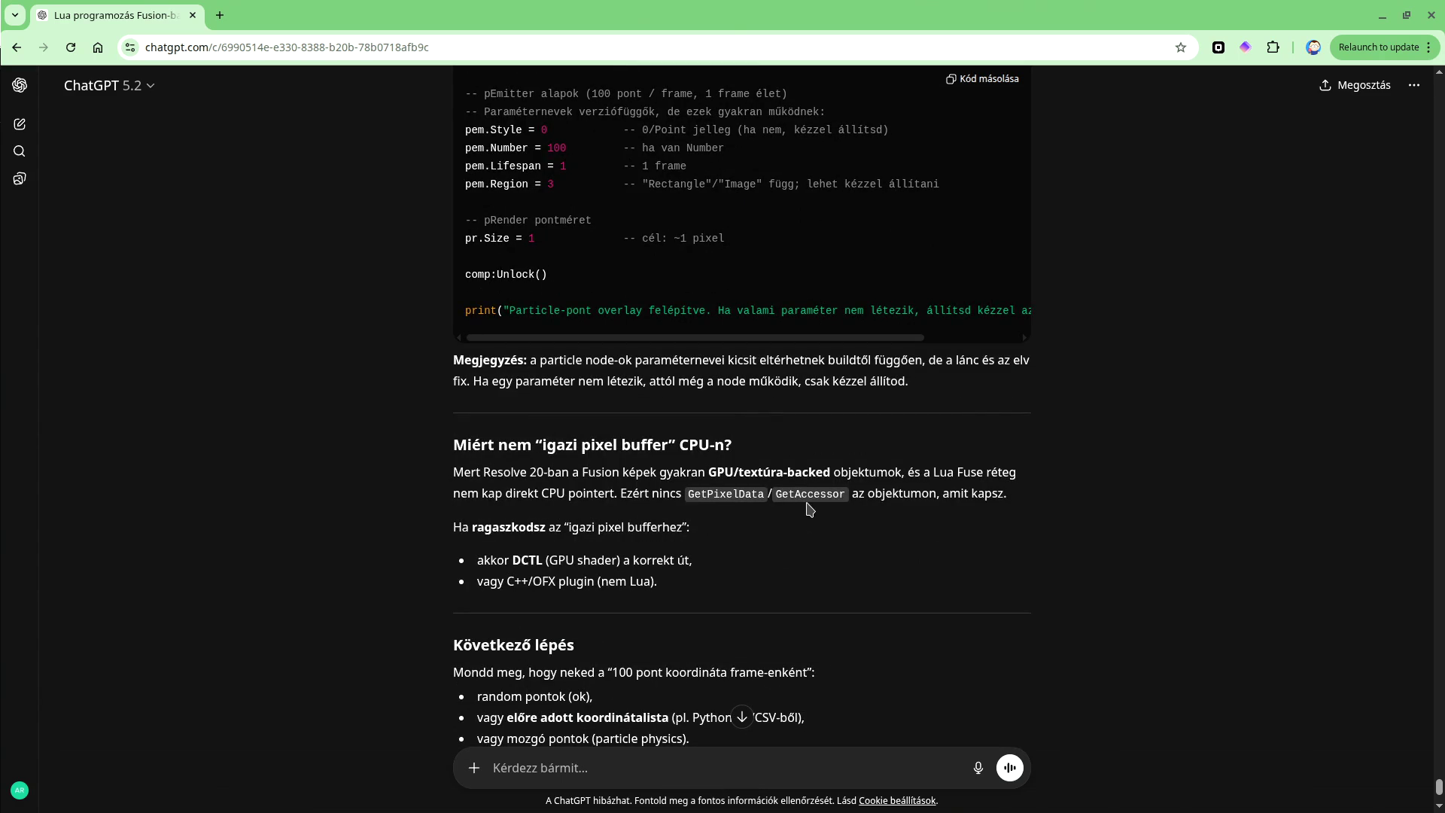
{"action": "scroll", "coordinate": [807, 508], "scroll_direction": "down", "scroll_amount": 2}
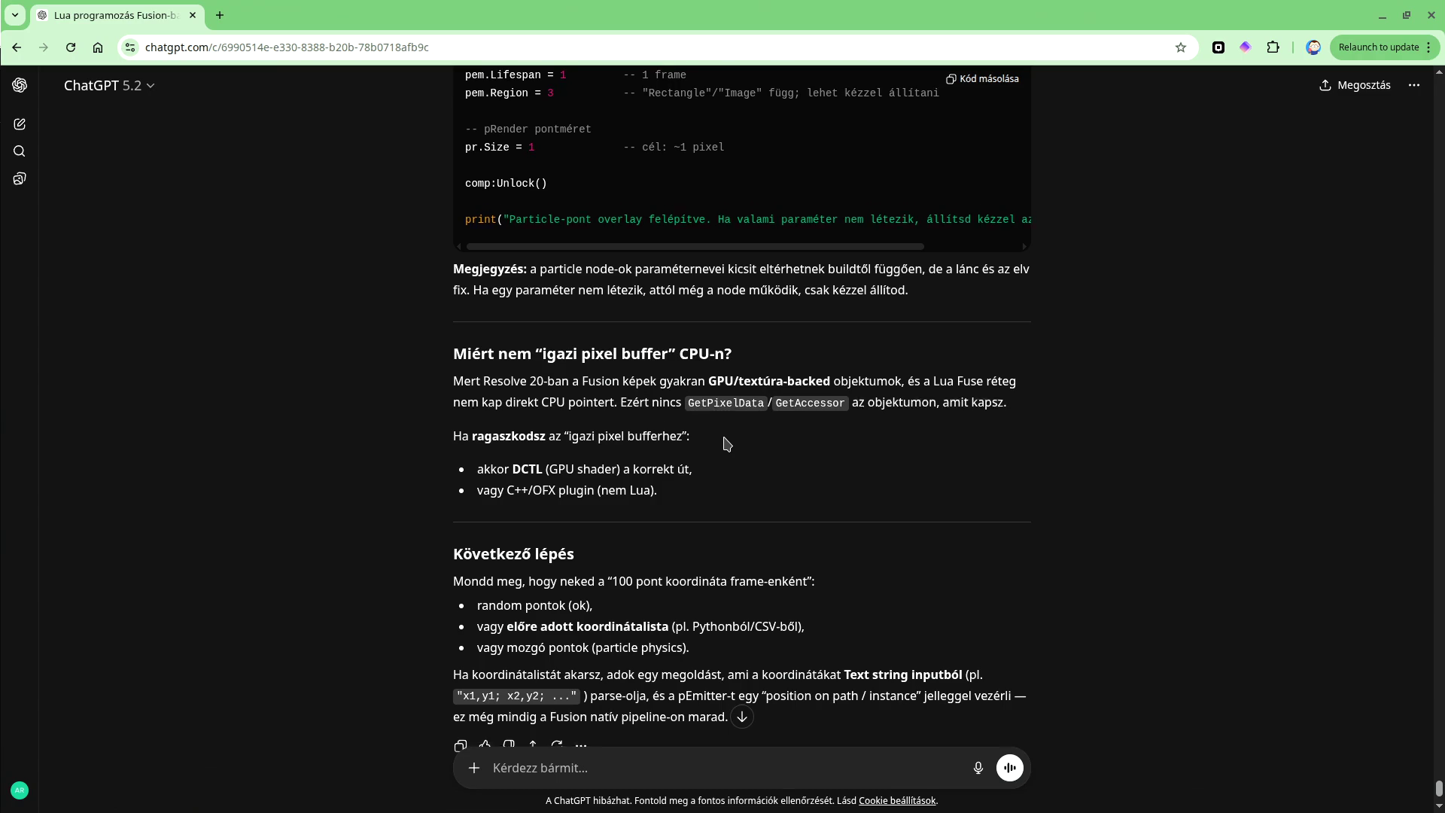
{"action": "scroll", "coordinate": [727, 444], "scroll_direction": "down", "scroll_amount": 2}
{"action": "scroll", "coordinate": [727, 444], "scroll_direction": "down", "scroll_amount": 1}
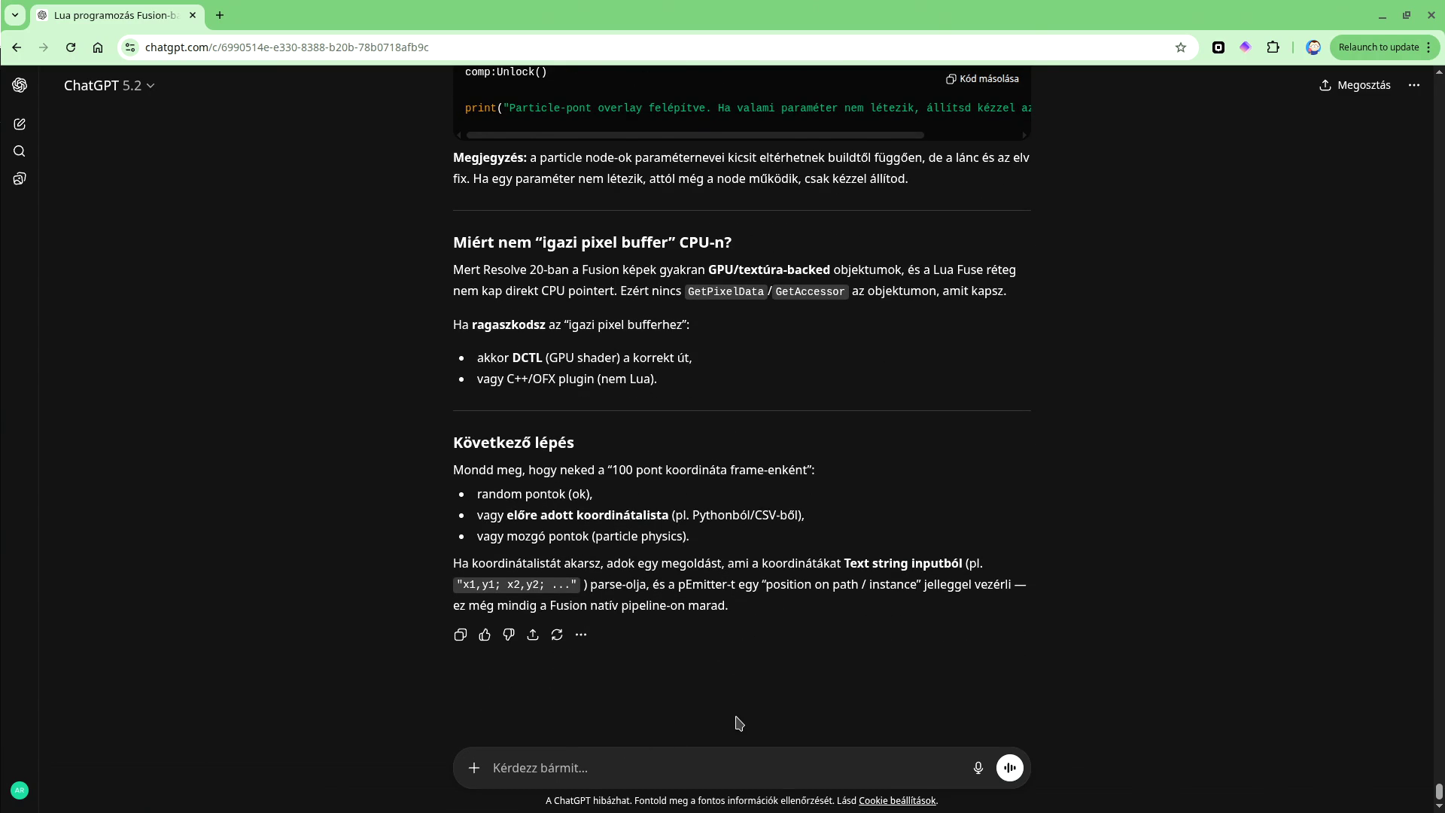
Send ChatGPT the request 'lássuk a DCTL megoldást' to see the DCTL solution.
{"action": "type", "text": "lássuy"}
{"action": "type", "text": " megoldást"}
{"action": "key", "text": "Return"}
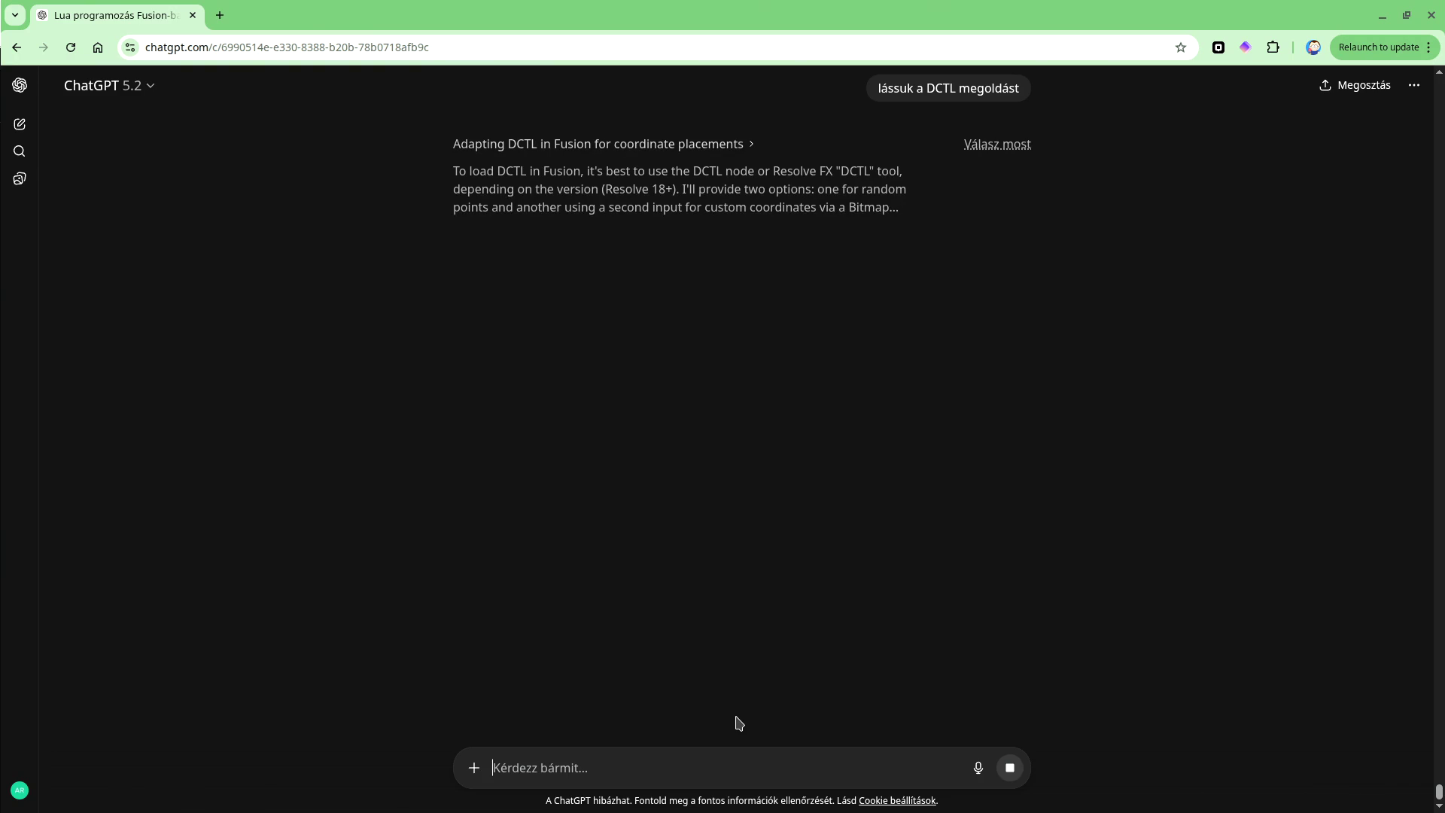
Browse Resolve's Add Tool categories for a DCTL tool, closing the menu without adding anything.
{"action": "key", "text": "alt+Tab"}
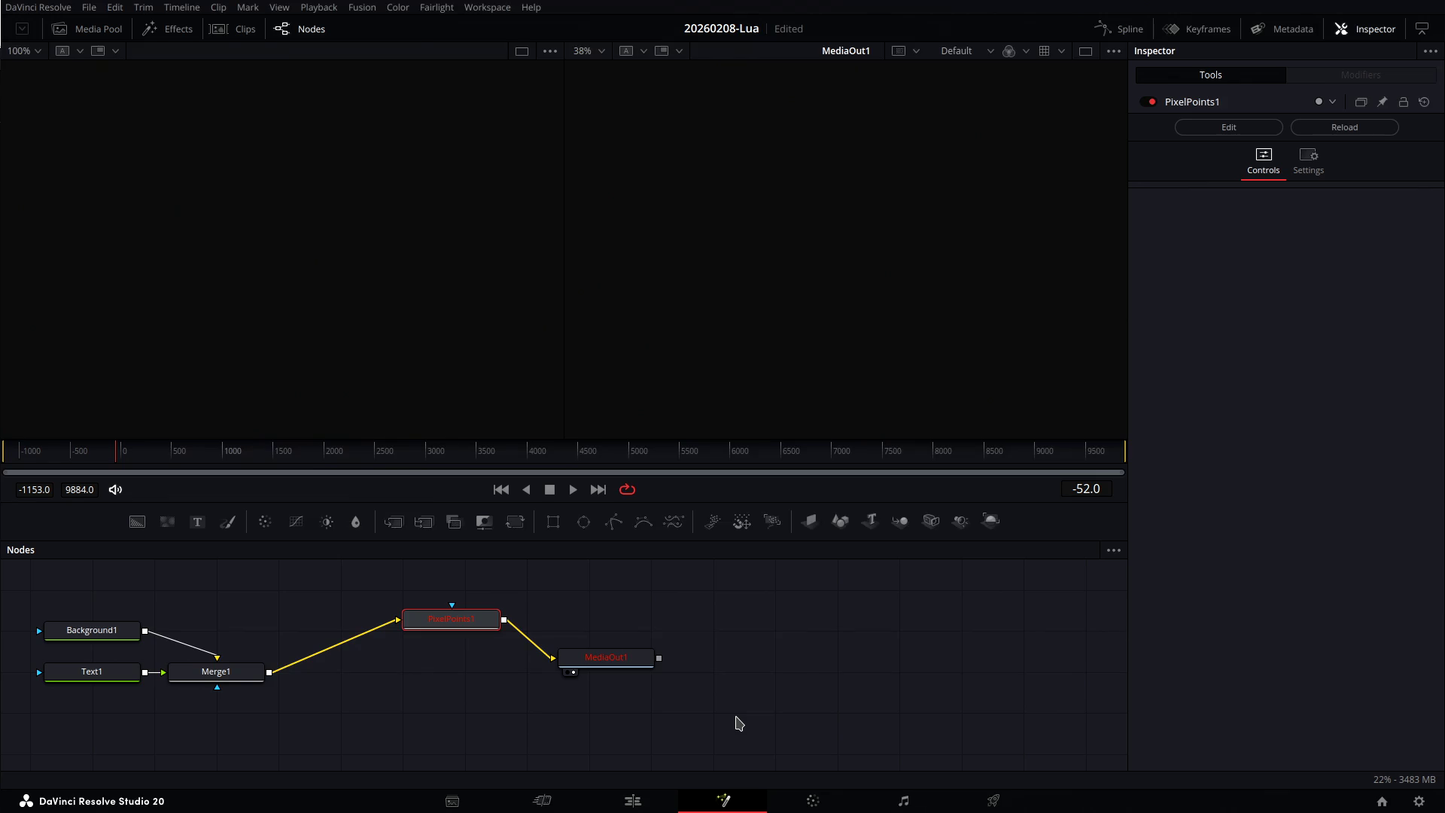
{"action": "right_click", "coordinate": [717, 581]}
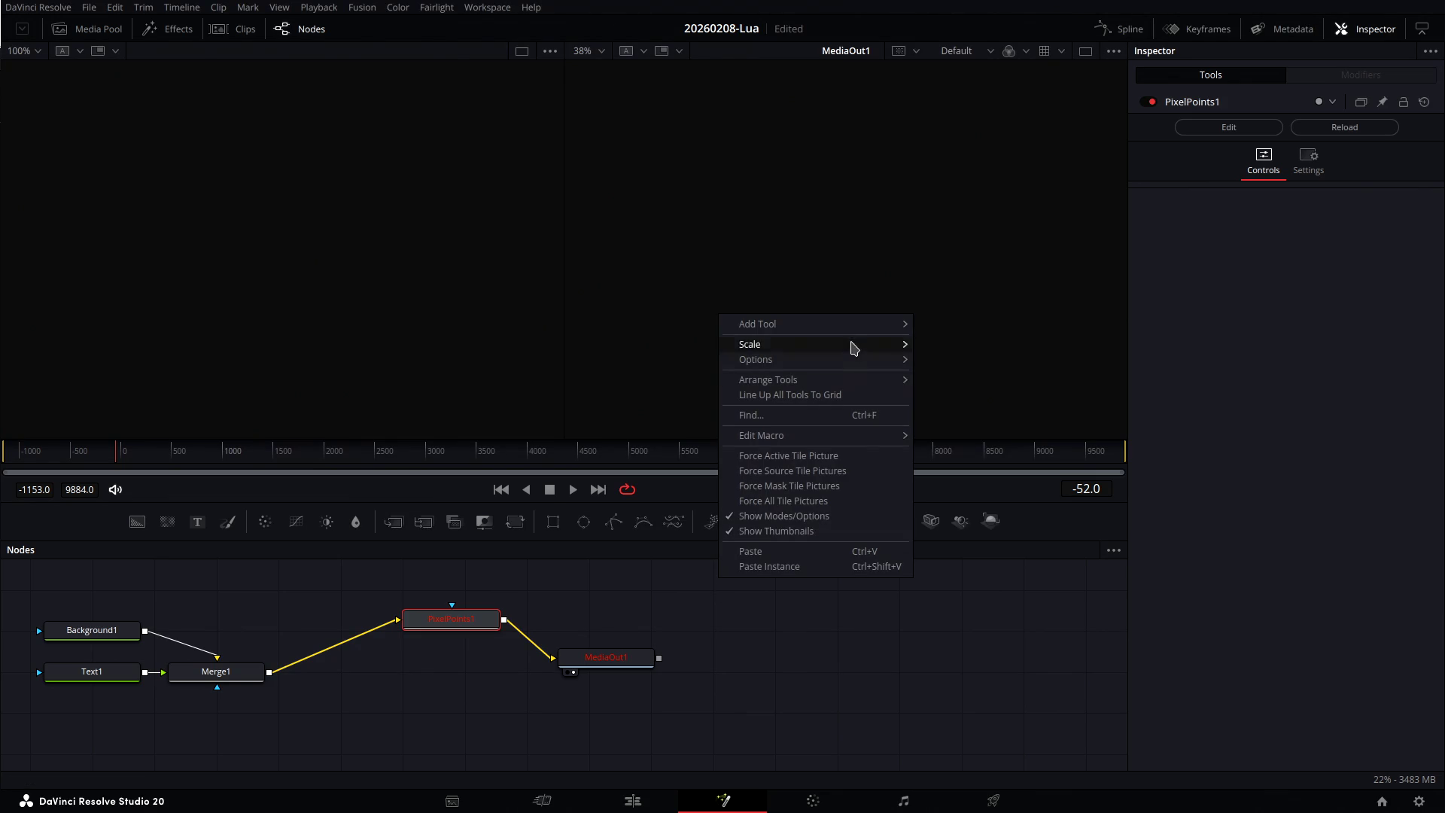
{"action": "mouse_move", "coordinate": [851, 324]}
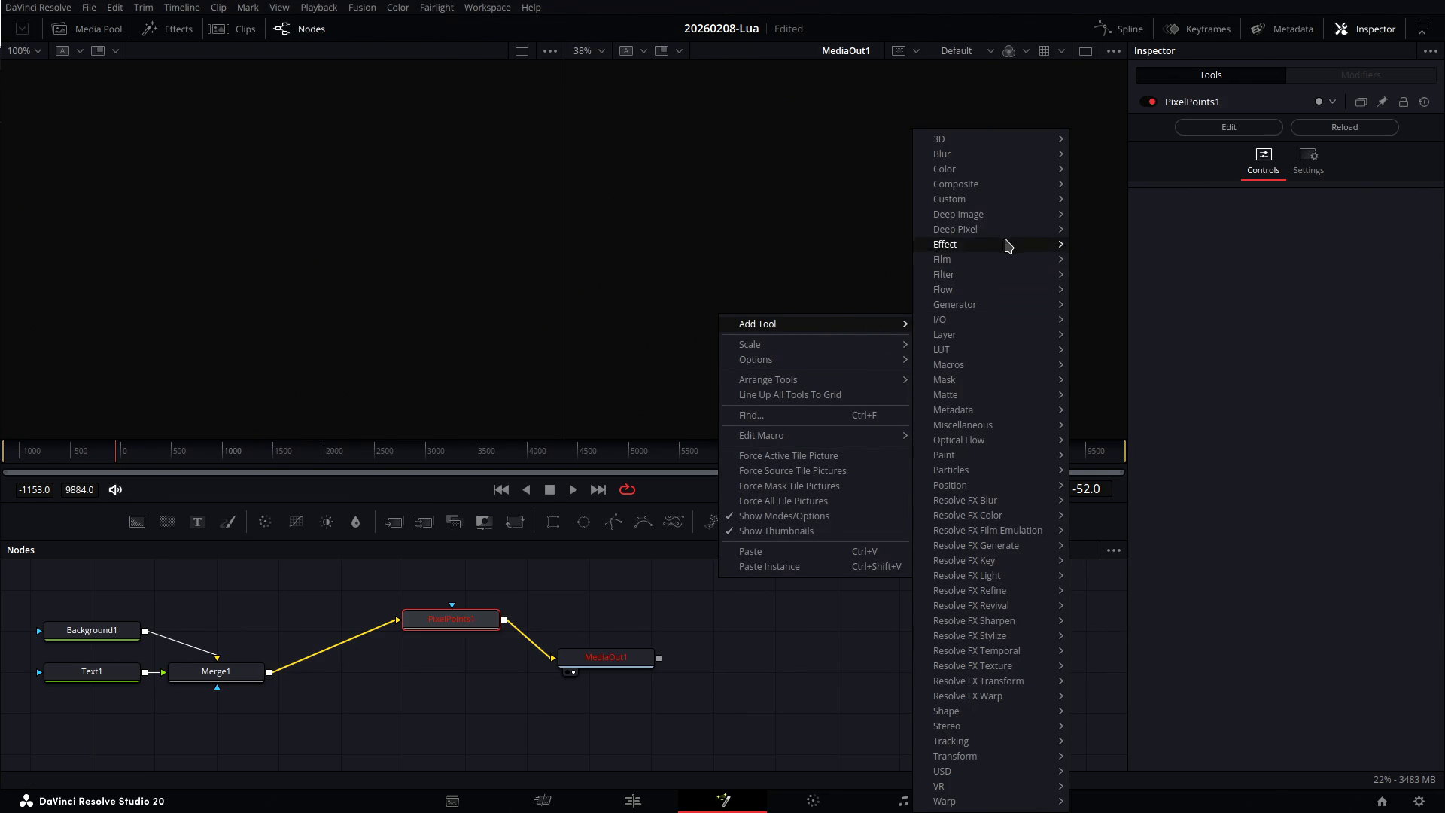
{"action": "mouse_move", "coordinate": [1018, 509]}
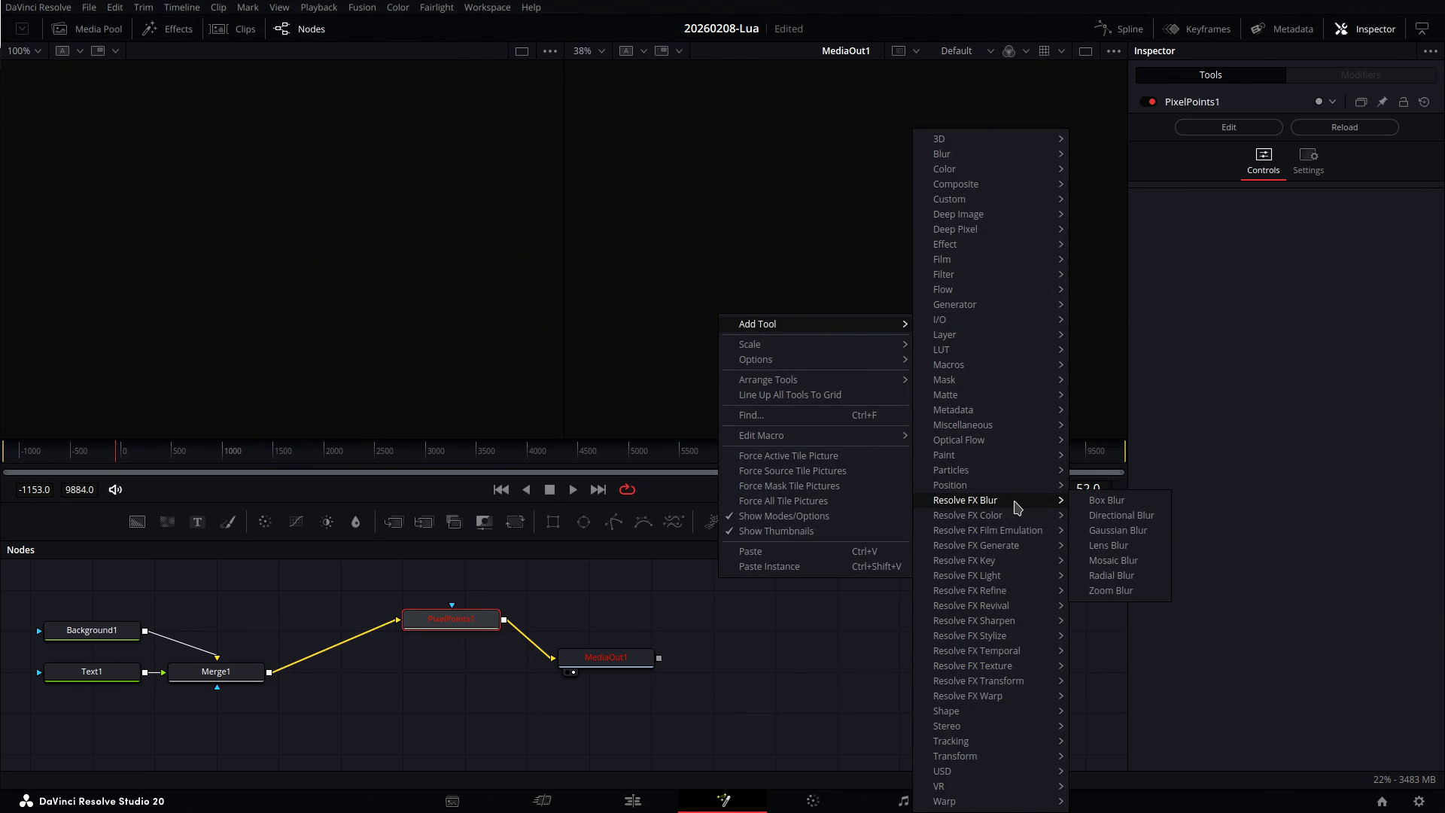
{"action": "mouse_move", "coordinate": [1020, 547]}
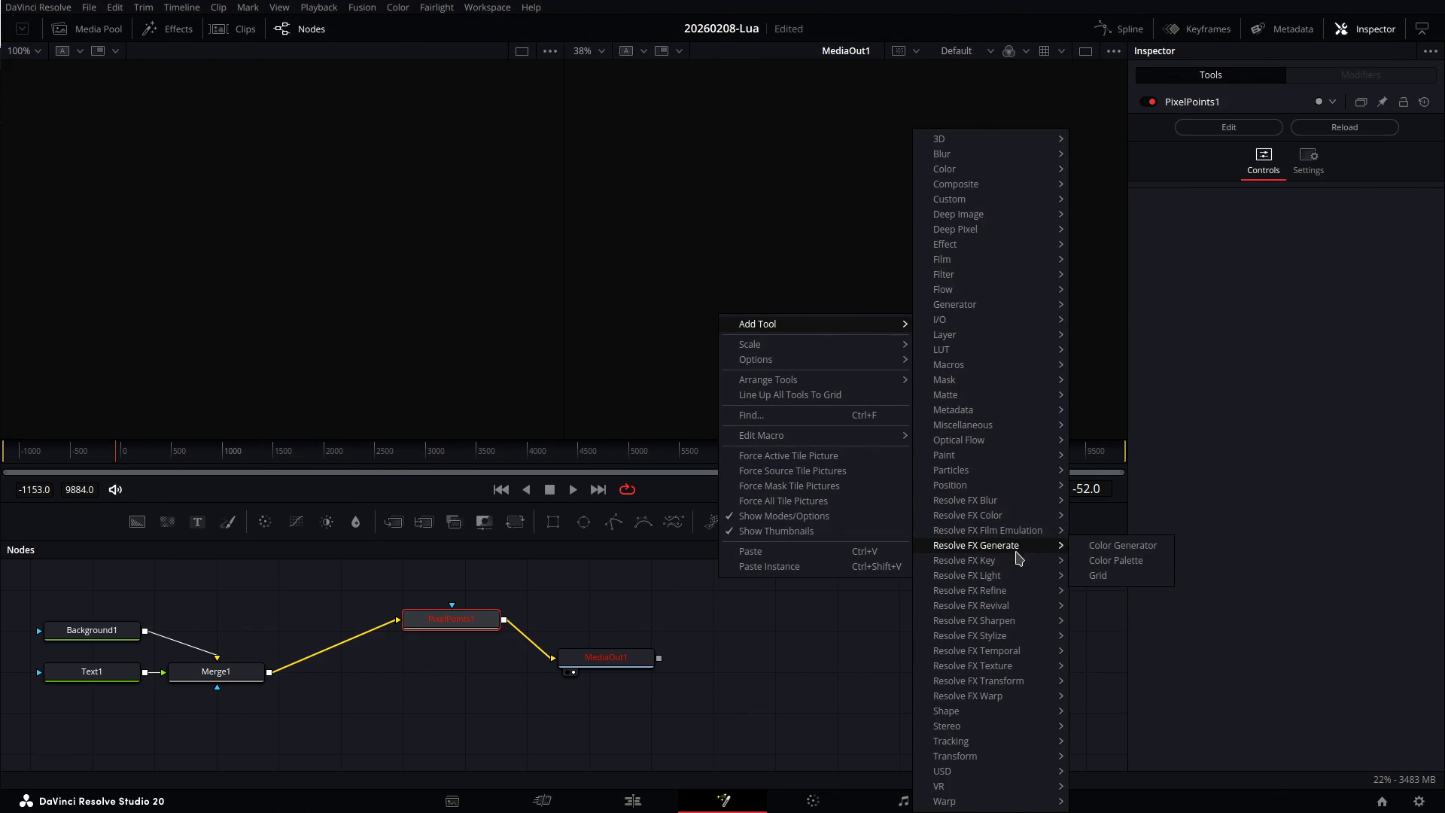
{"action": "mouse_move", "coordinate": [1017, 592]}
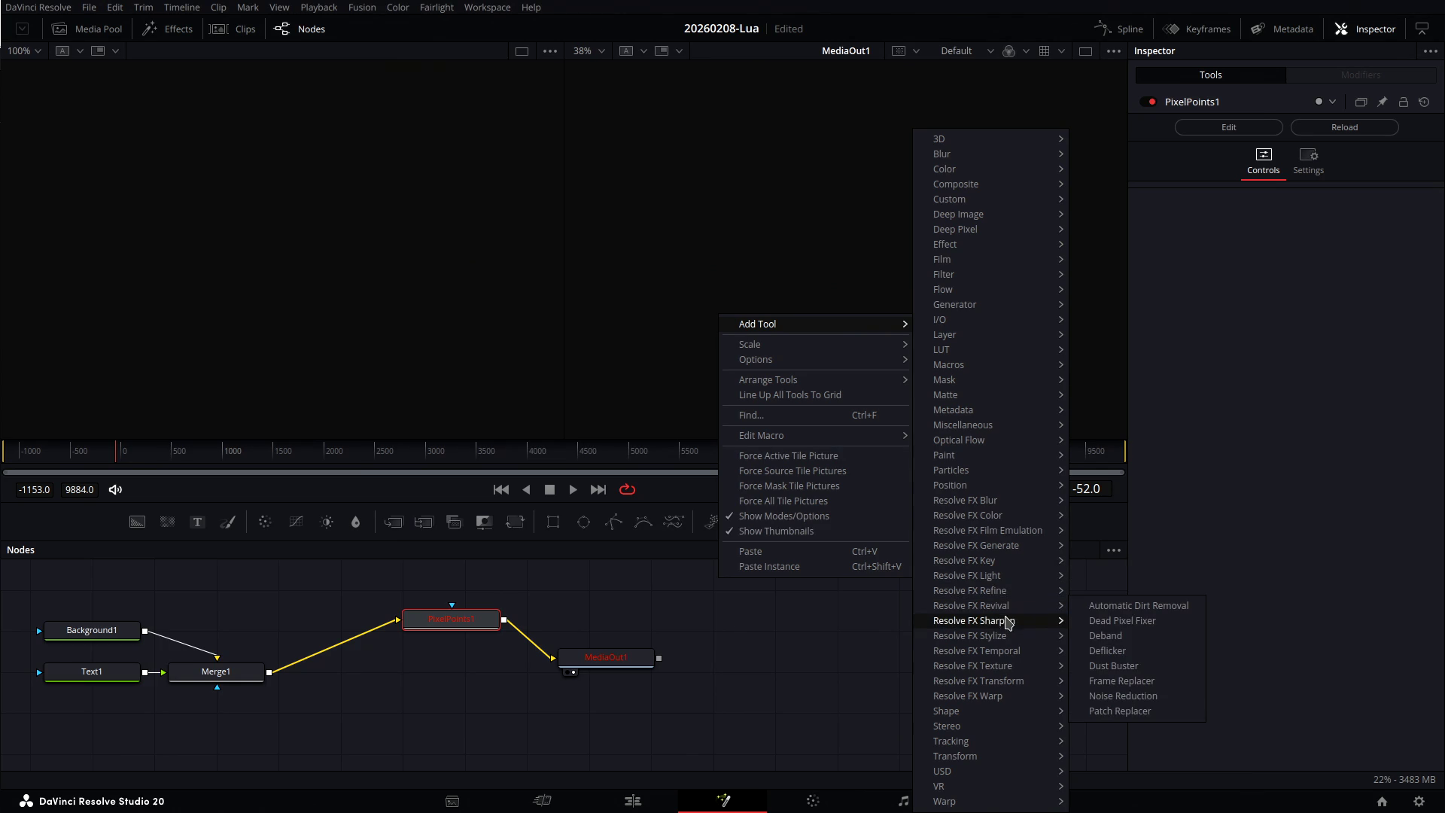
{"action": "mouse_move", "coordinate": [1008, 652]}
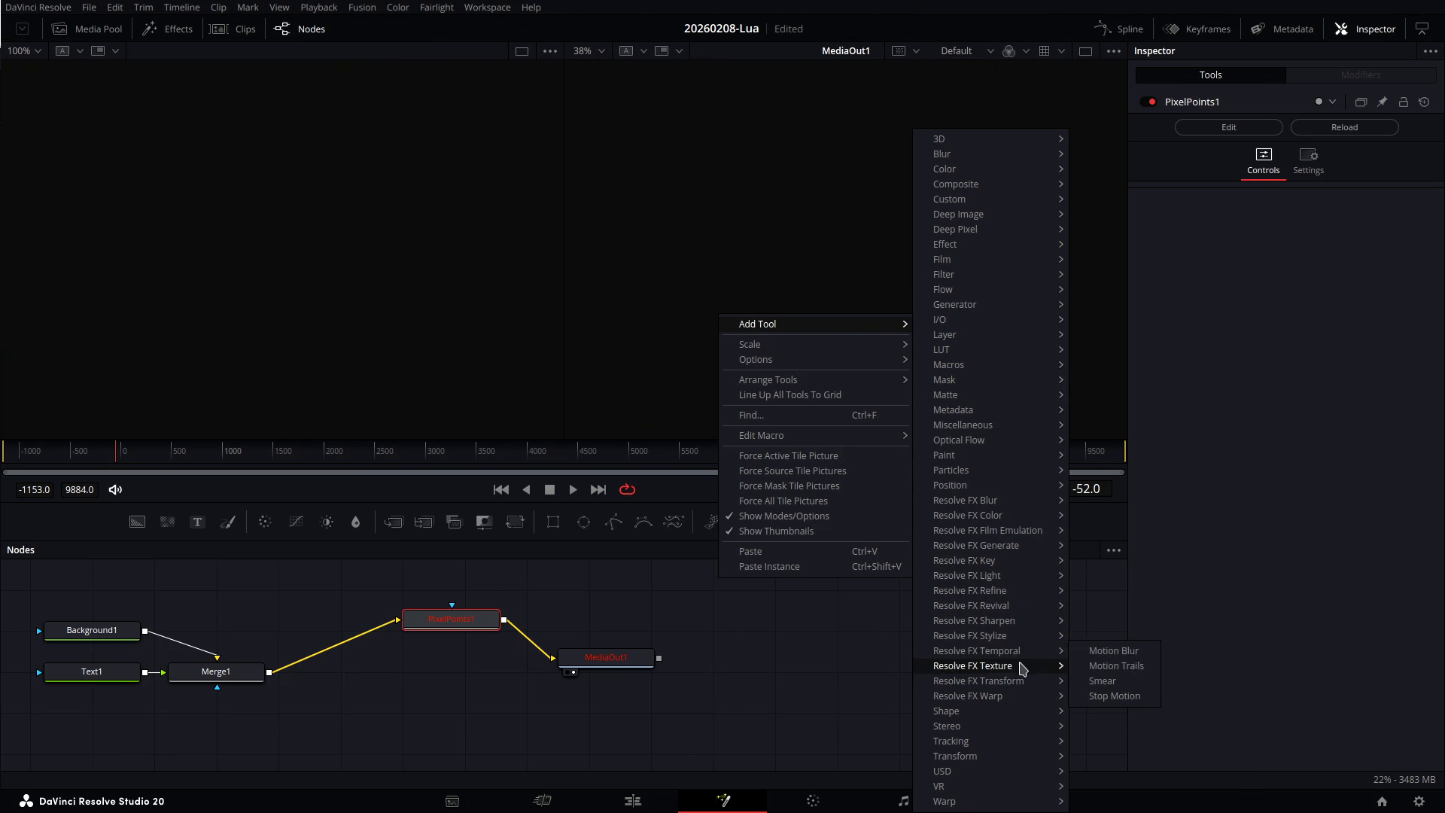
{"action": "mouse_move", "coordinate": [1022, 698]}
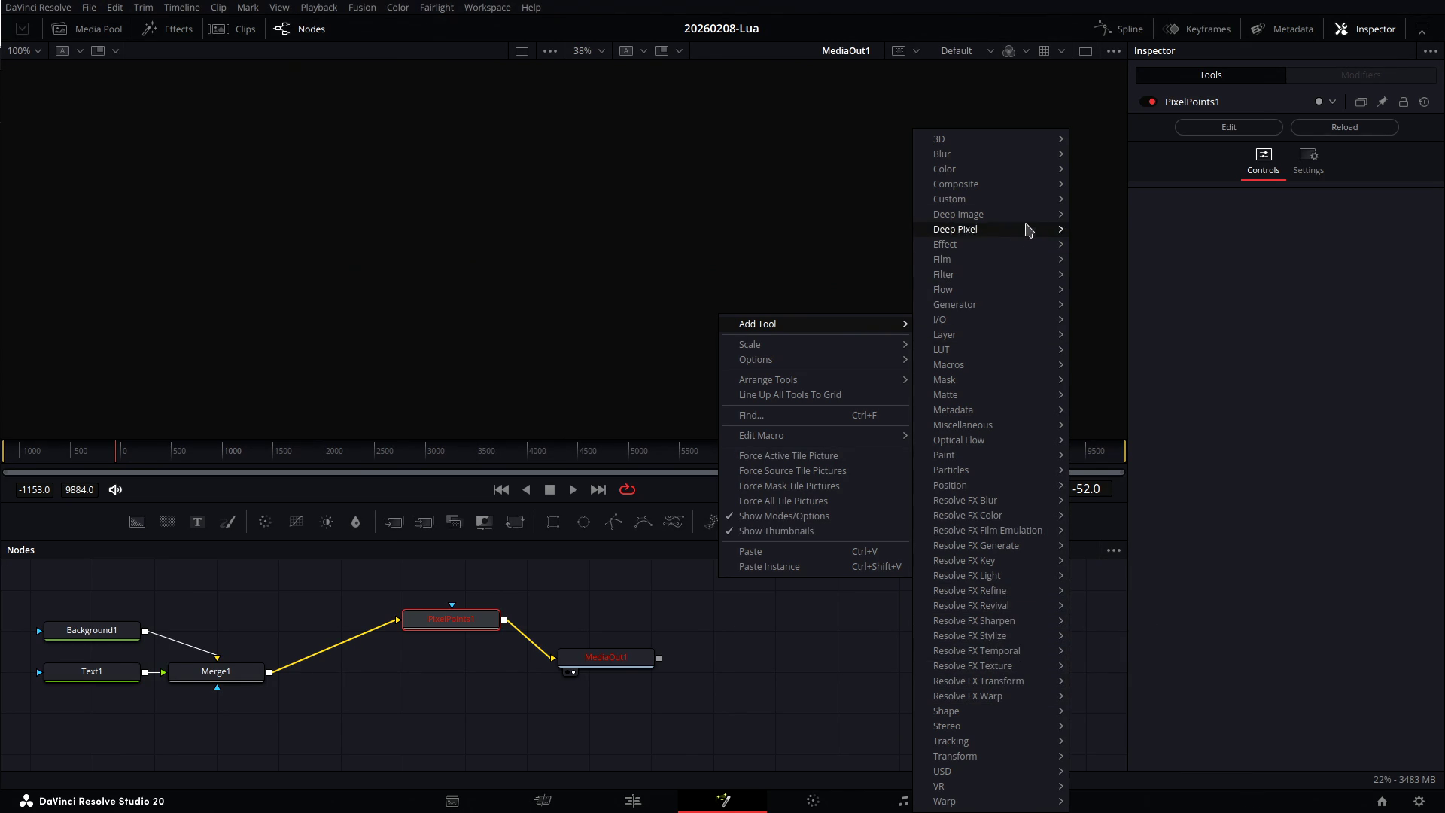
{"action": "mouse_move", "coordinate": [1025, 223]}
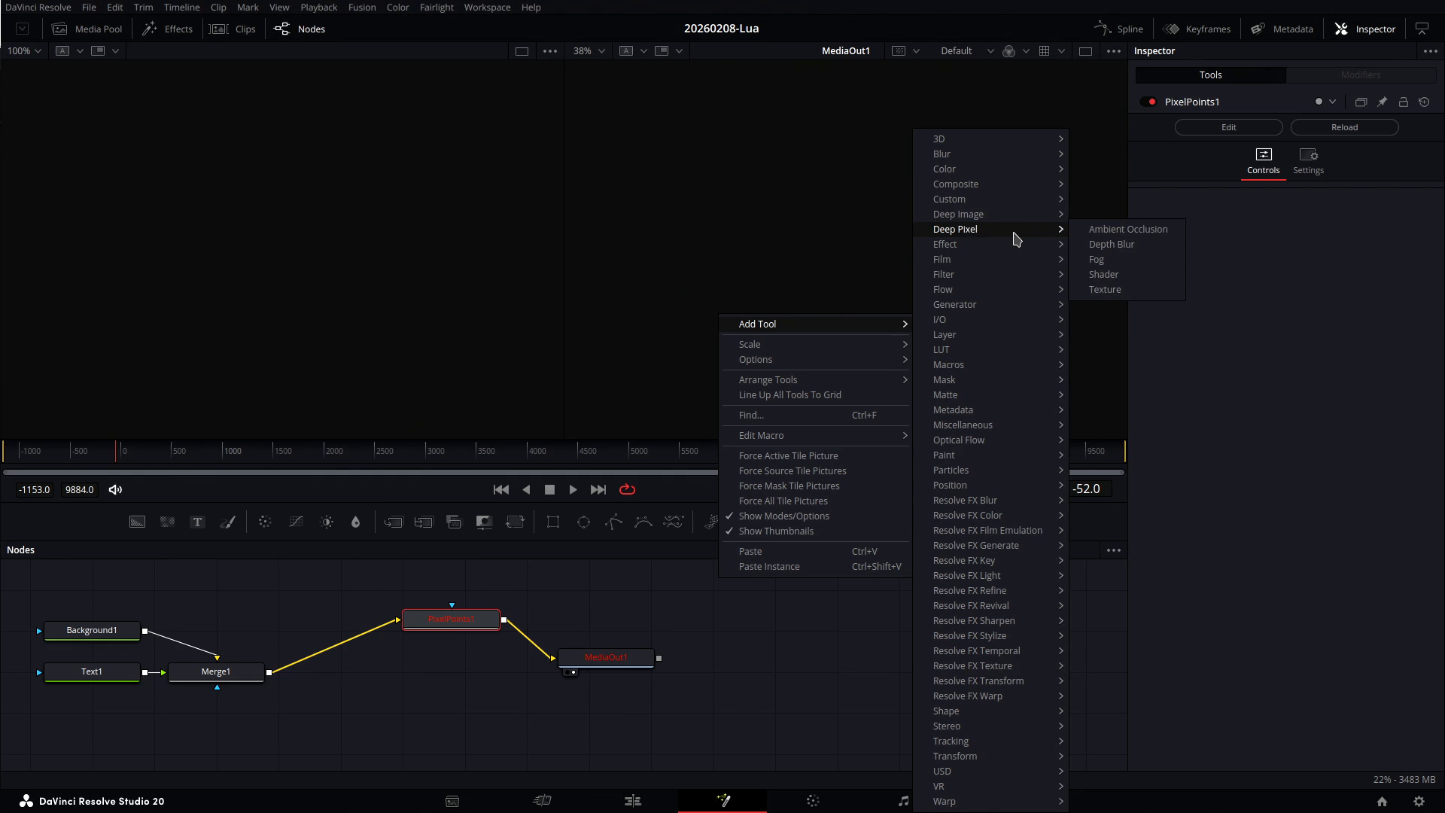
{"action": "left_click", "coordinate": [760, 708]}
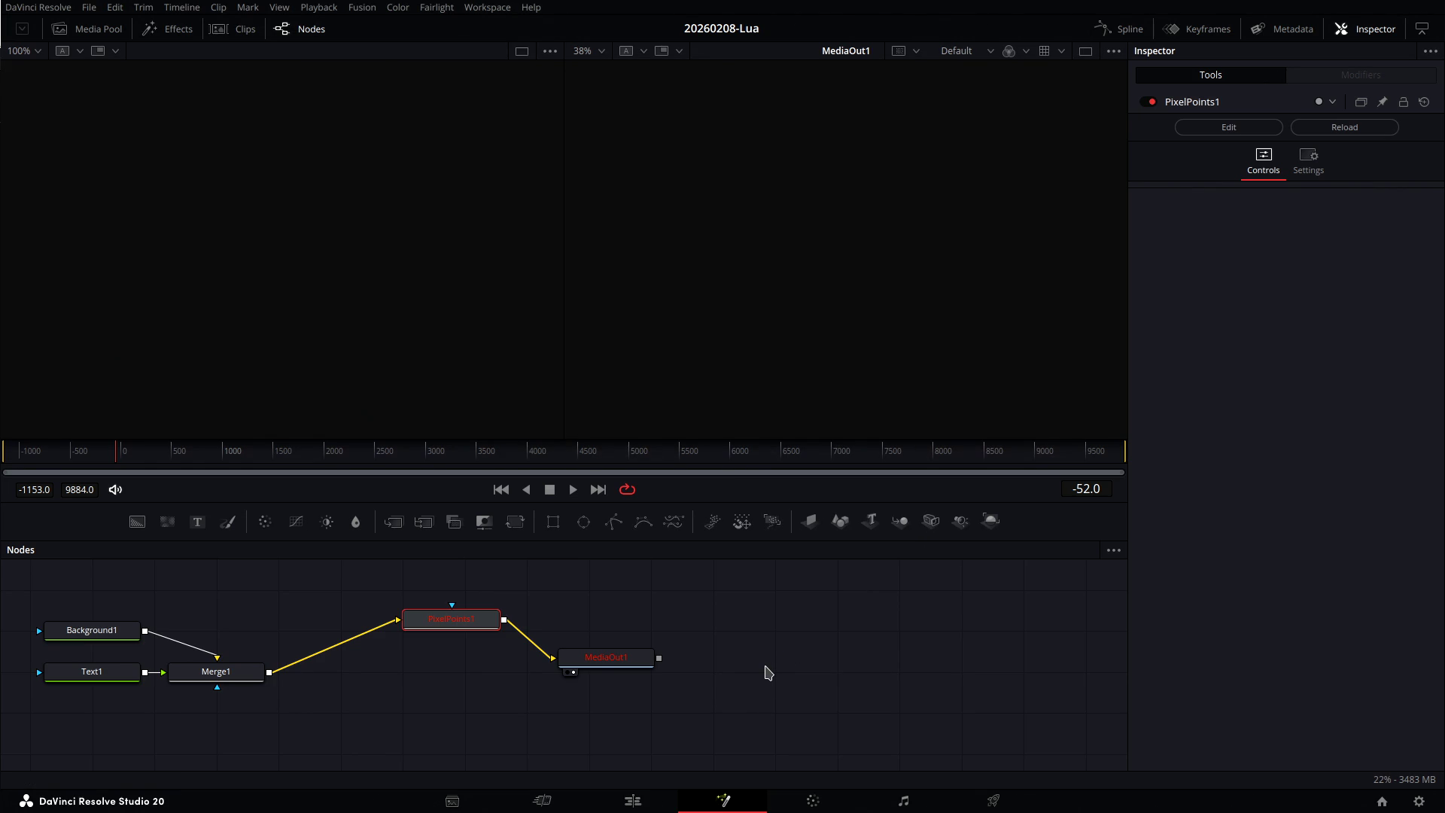
Back in ChatGPT, bring the PixelPoints.dctl answer for /opt/resolve/LUT/DCTL/ into view.
{"action": "key", "text": "alt+Tab"}
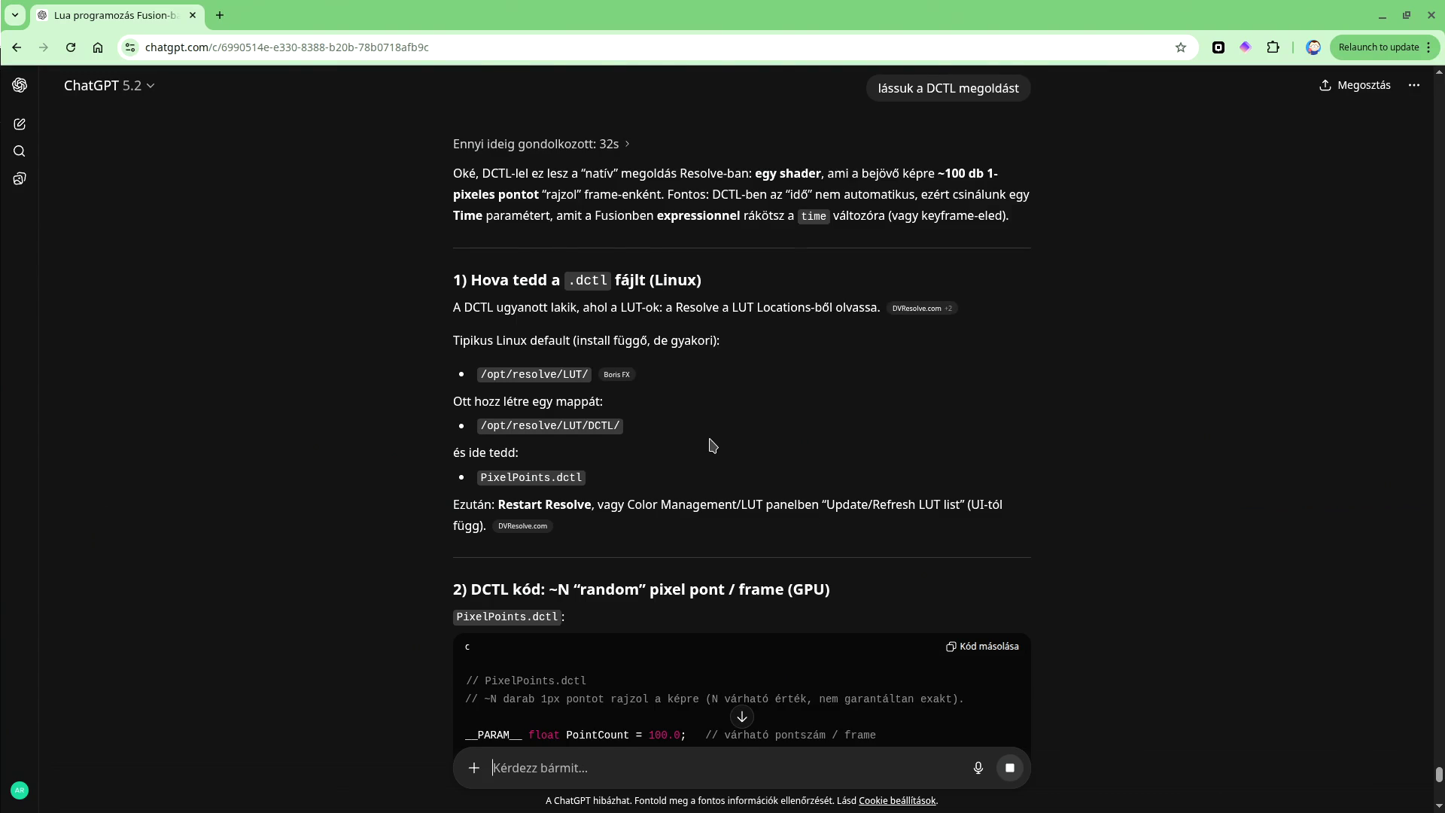
{"action": "scroll", "coordinate": [713, 445], "scroll_direction": "down", "scroll_amount": 4}
{"action": "scroll", "coordinate": [715, 441], "scroll_direction": "up", "scroll_amount": 2}
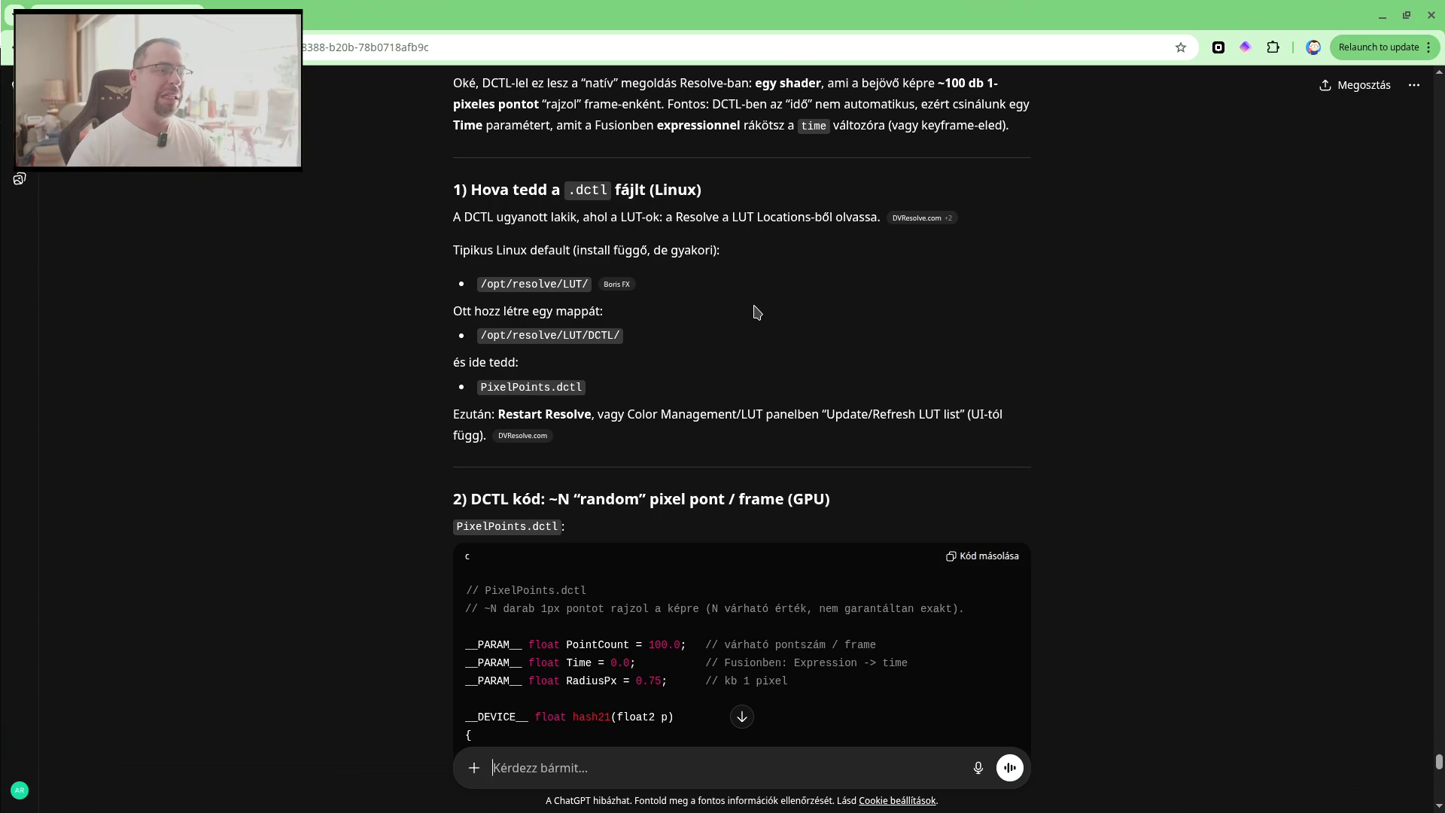
Scroll through the PixelPoints.dctl code to the Fusion usage, PointCount tips and 100×1 coordinate-image option.
{"action": "scroll", "coordinate": [748, 316], "scroll_direction": "down", "scroll_amount": 2}
{"action": "scroll", "coordinate": [747, 318], "scroll_direction": "down", "scroll_amount": 1}
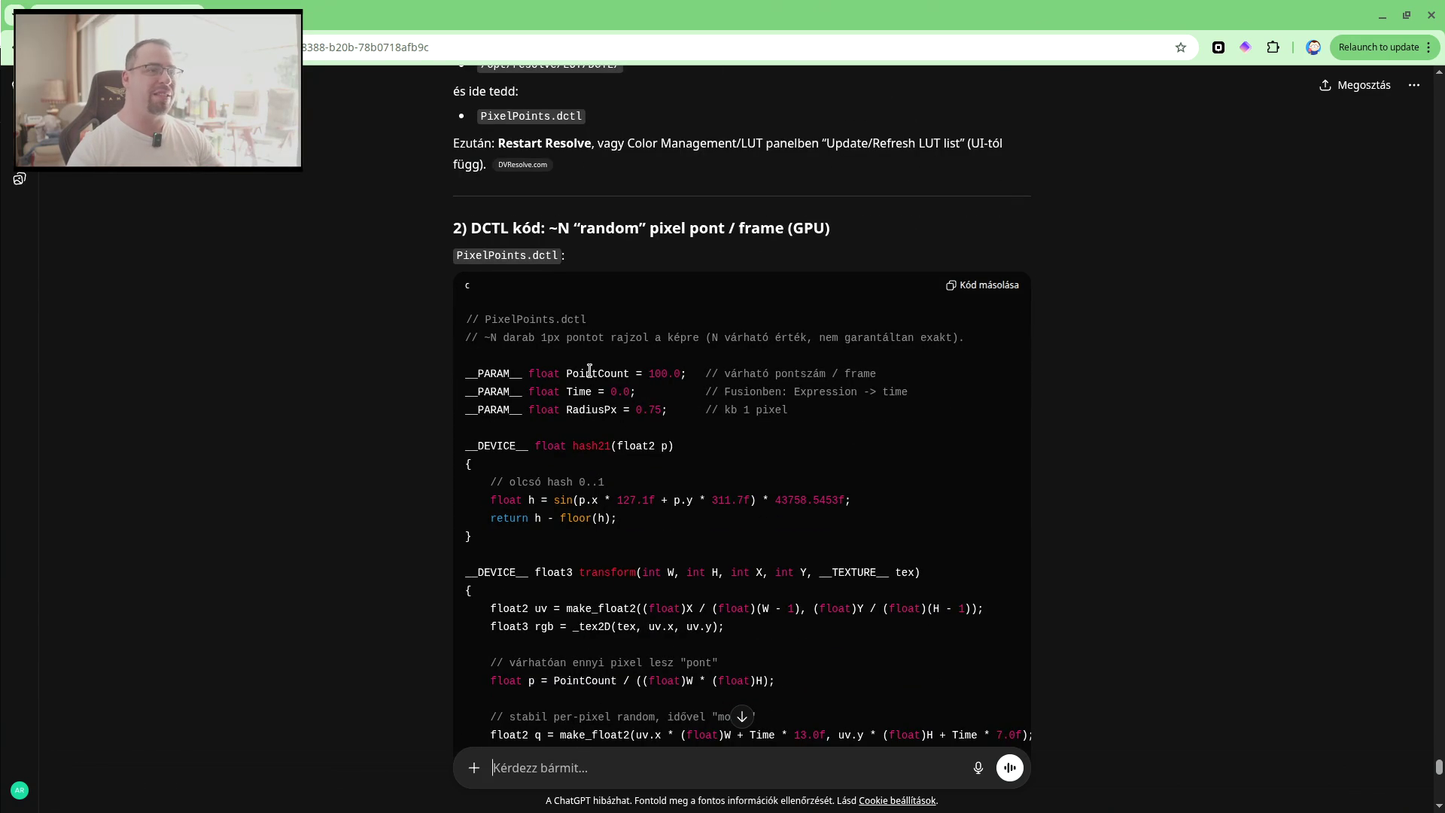
{"action": "scroll", "coordinate": [591, 372], "scroll_direction": "down", "scroll_amount": 1}
{"action": "scroll", "coordinate": [614, 352], "scroll_direction": "down", "scroll_amount": 1}
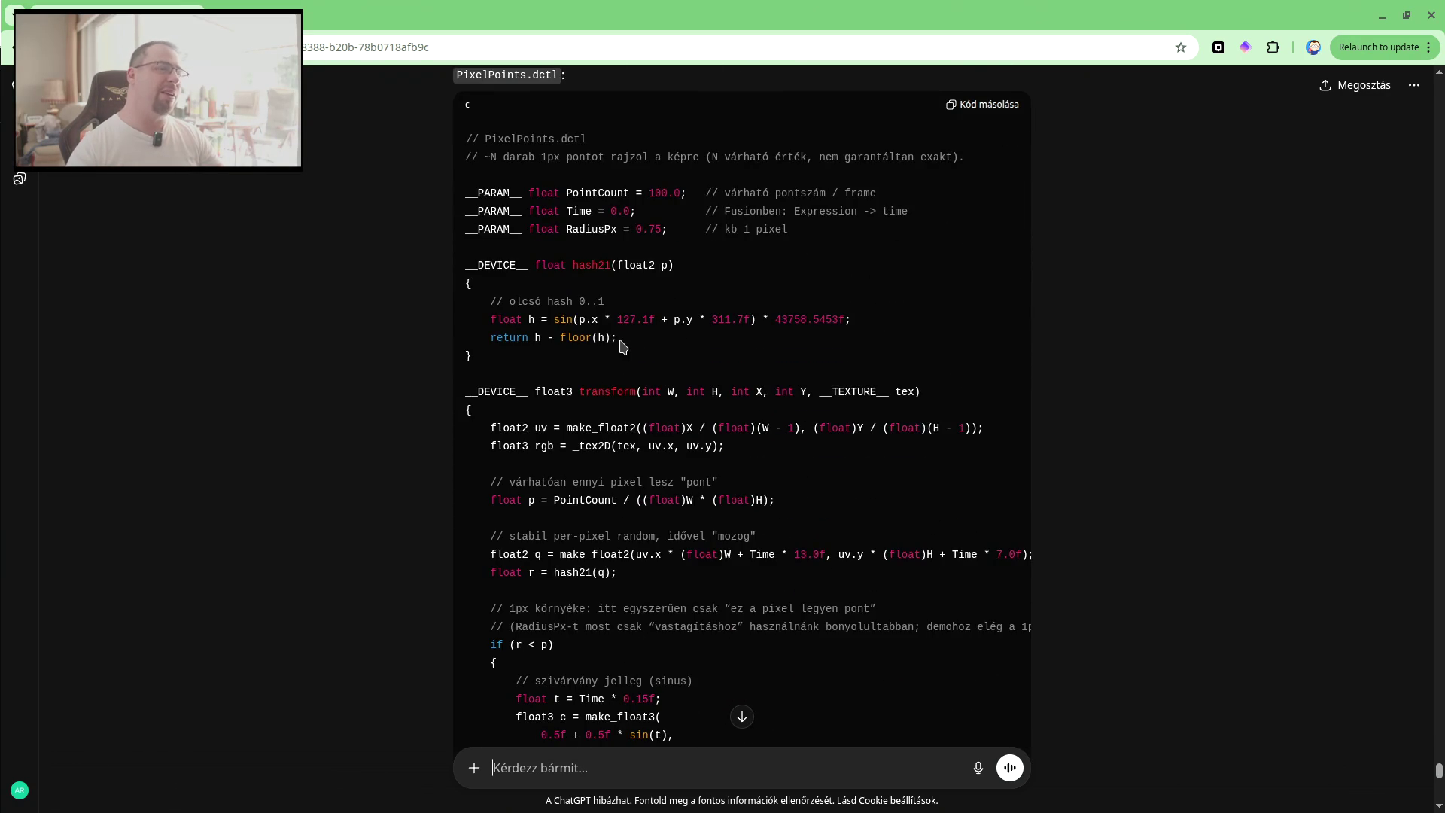
{"action": "scroll", "coordinate": [622, 345], "scroll_direction": "down", "scroll_amount": 1}
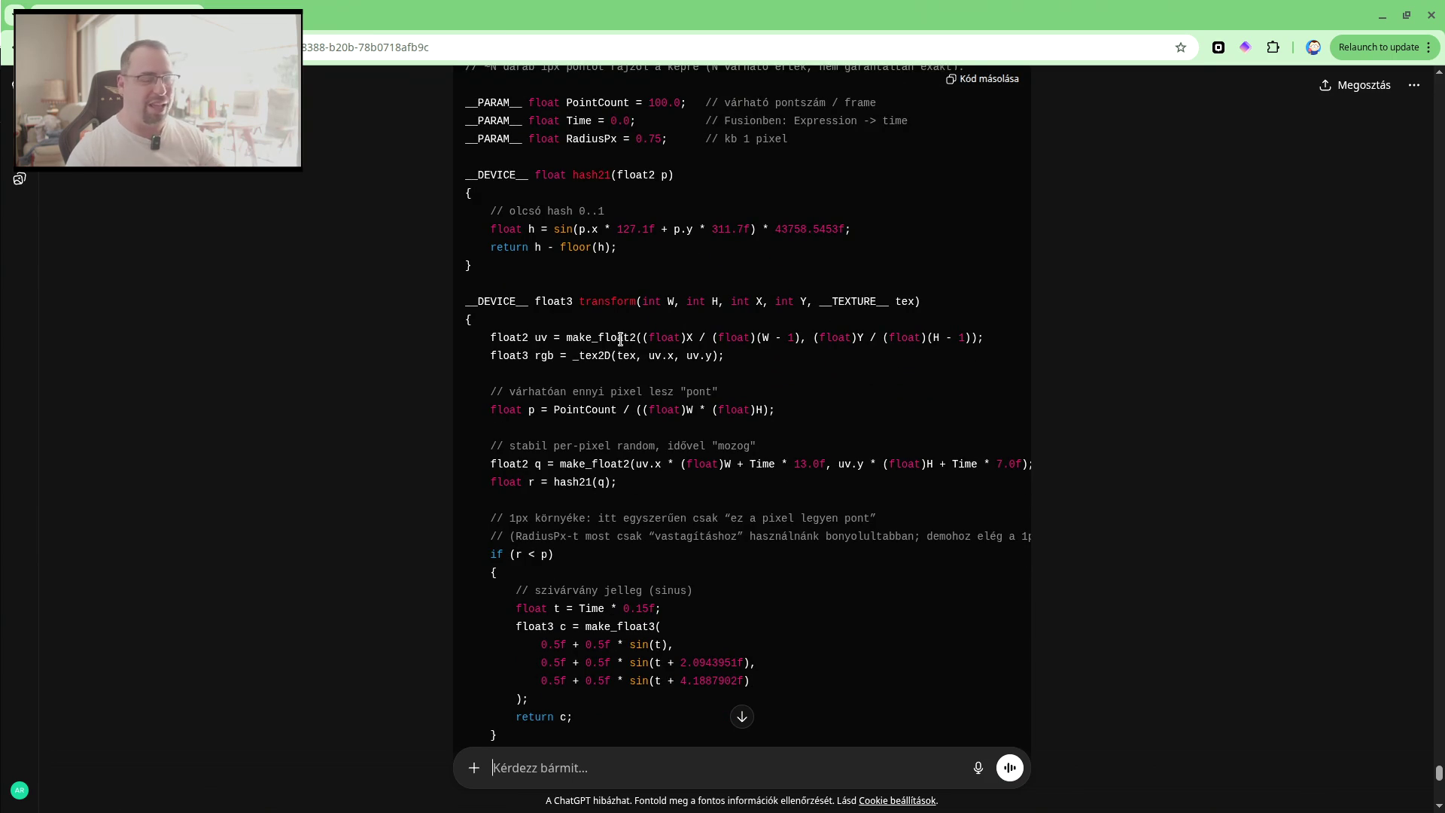
{"action": "scroll", "coordinate": [617, 370], "scroll_direction": "down", "scroll_amount": 1}
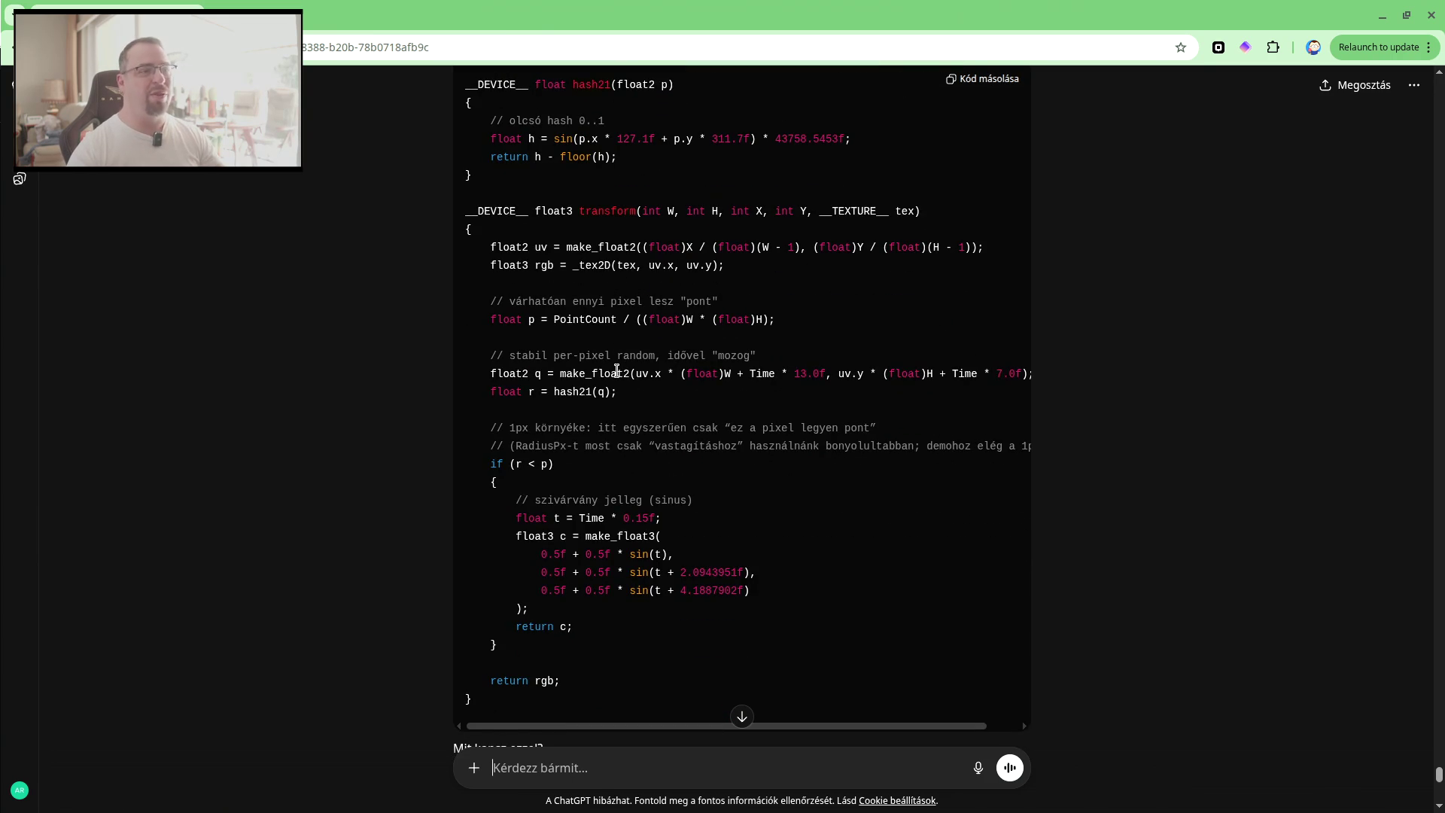
{"action": "scroll", "coordinate": [617, 370], "scroll_direction": "down", "scroll_amount": 2}
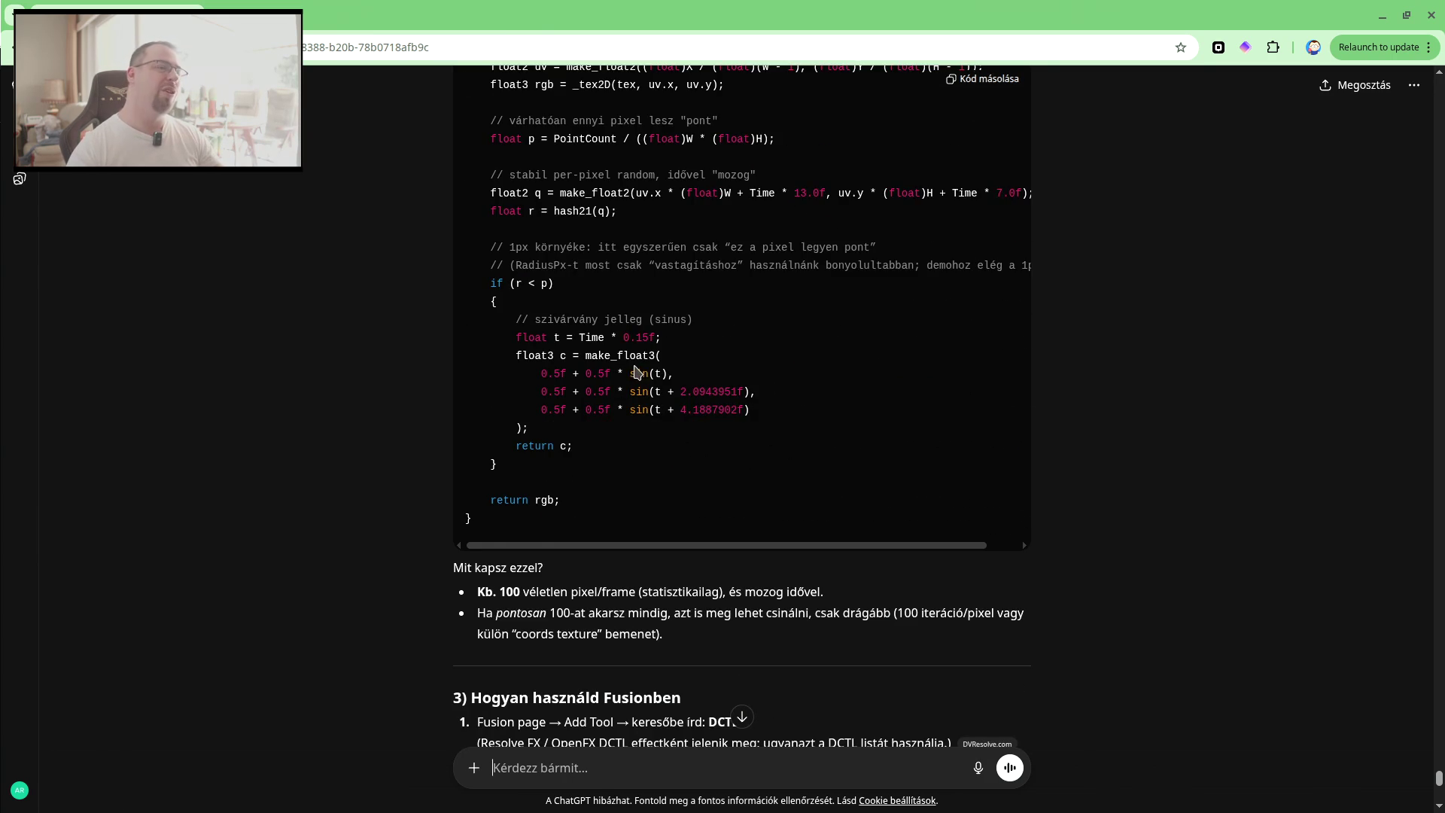
{"action": "scroll", "coordinate": [640, 360], "scroll_direction": "down", "scroll_amount": 1}
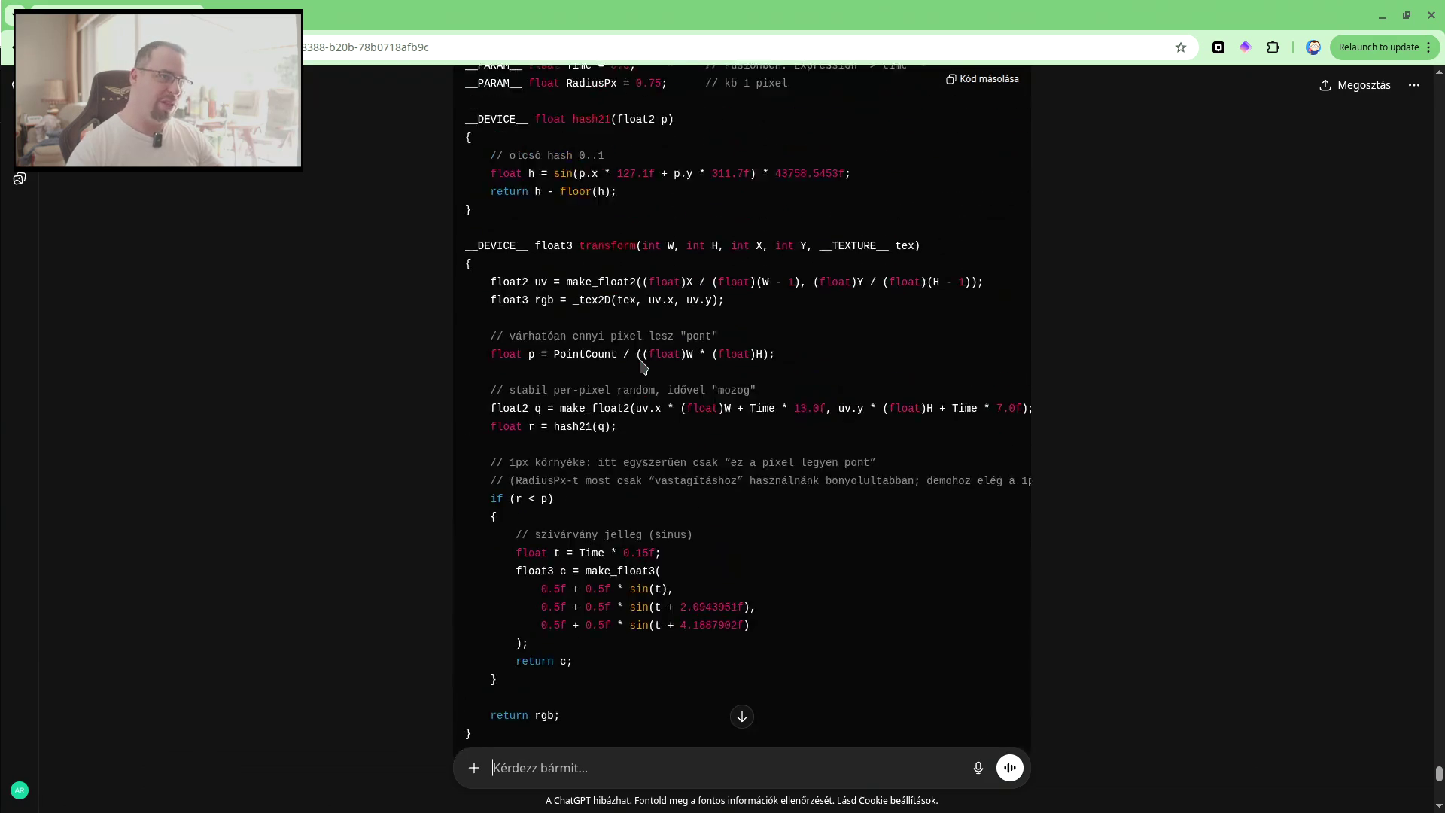
{"action": "scroll", "coordinate": [638, 374], "scroll_direction": "down", "scroll_amount": 3}
{"action": "scroll", "coordinate": [639, 373], "scroll_direction": "down", "scroll_amount": 3}
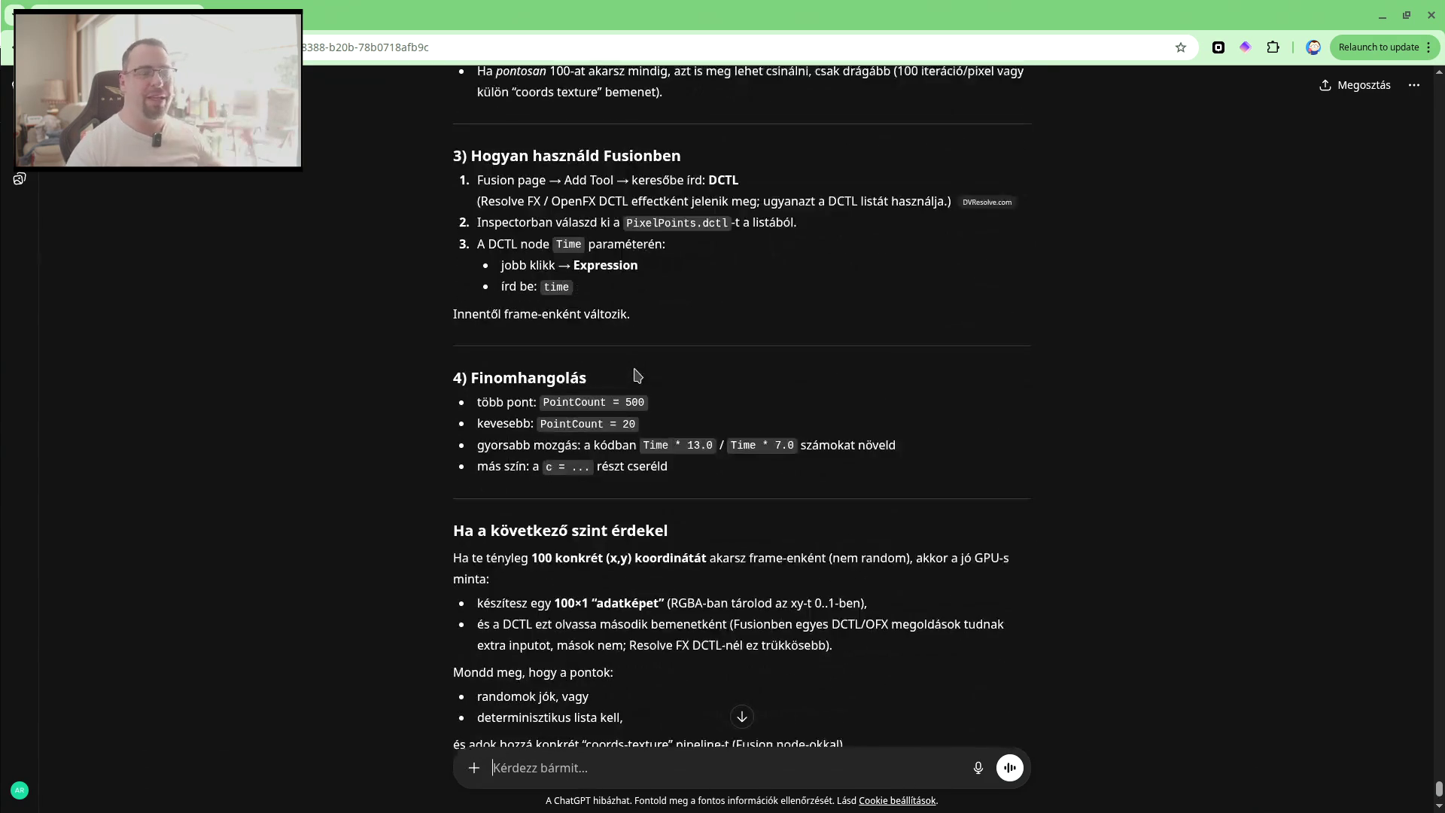
{"action": "scroll", "coordinate": [706, 416], "scroll_direction": "down", "scroll_amount": 1}
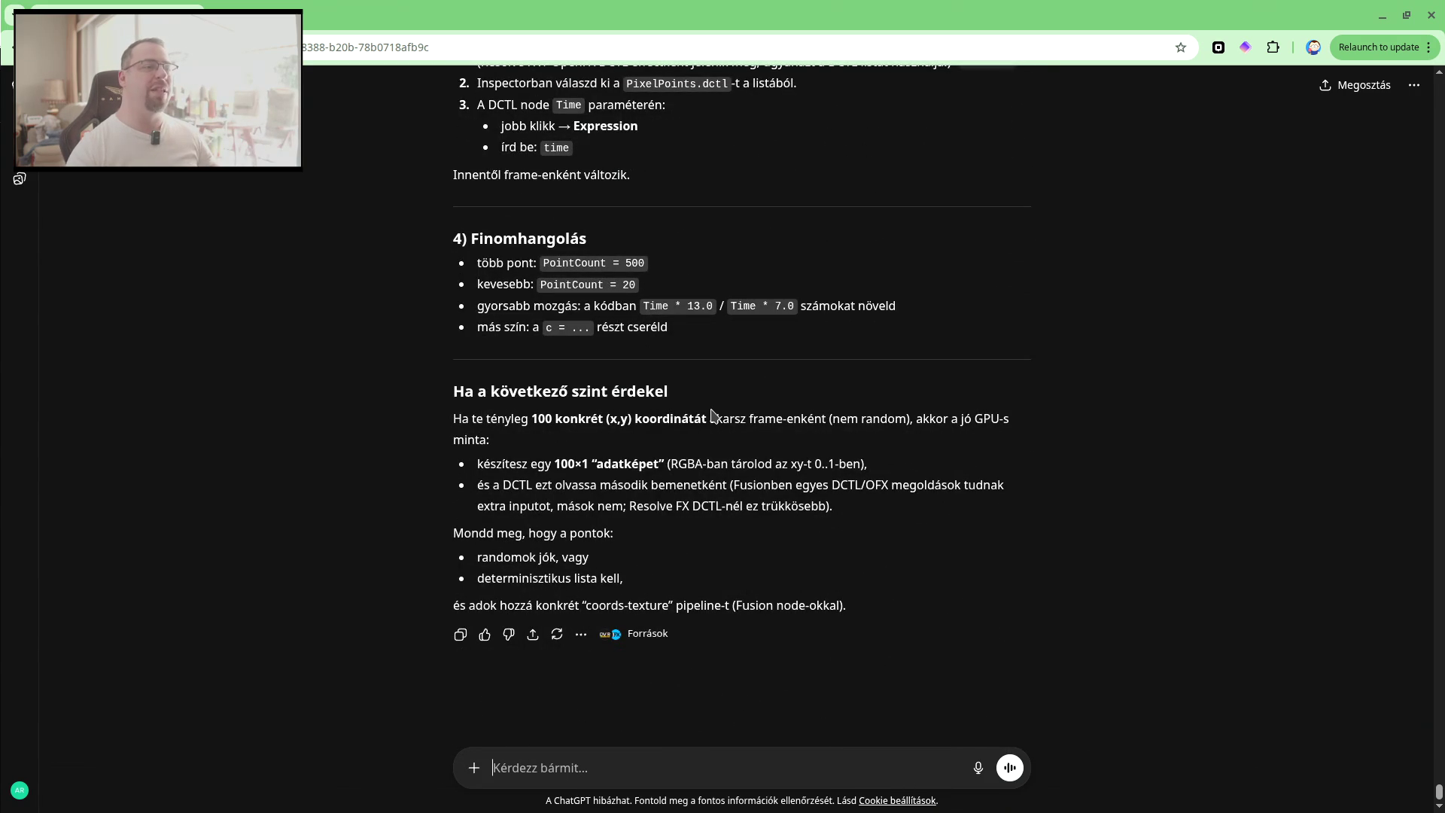